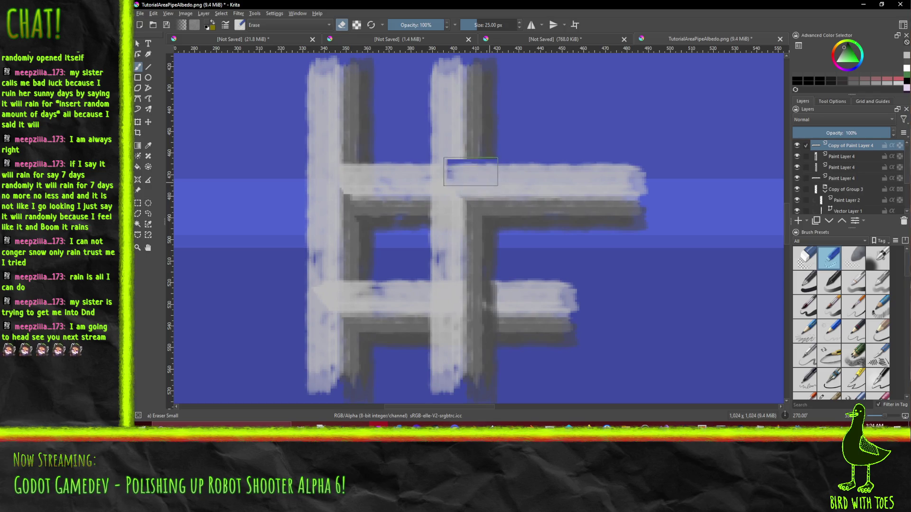
Step: Undo the bad stroke, then erase the right bar's top and the shadow over the lower crossbar
key(ctrl+z)
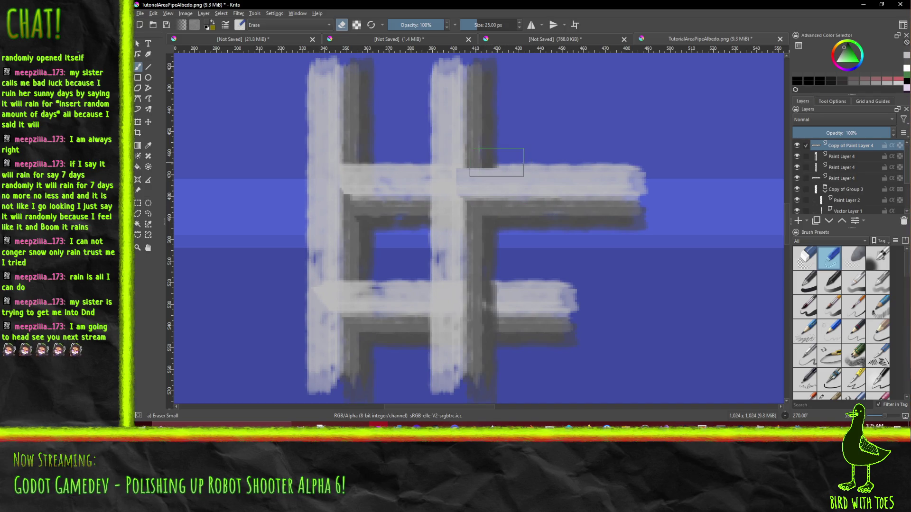
mouse_move(495, 163)
mouse_down()
mouse_move(455, 136)
mouse_move(446, 140)
mouse_up()
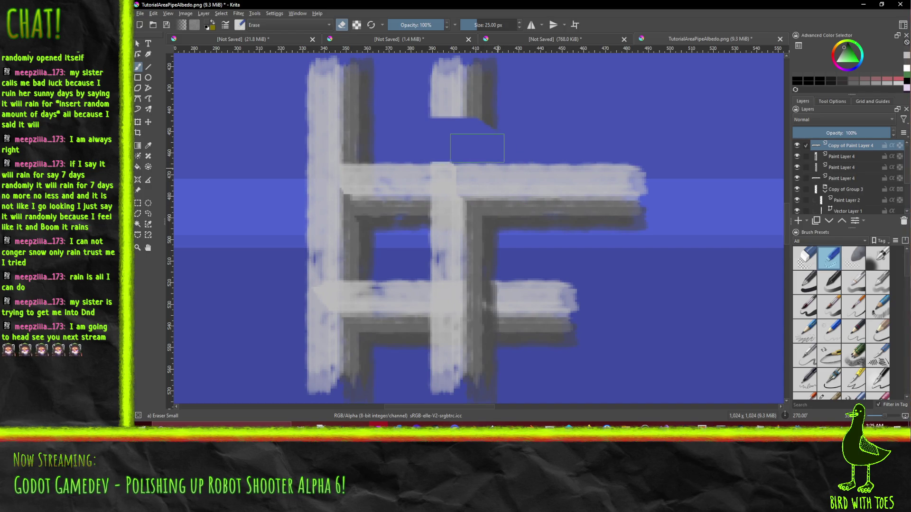
mouse_move(487, 176)
mouse_down()
mouse_move(458, 176)
mouse_move(450, 167)
mouse_move(538, 123)
mouse_move(499, 81)
mouse_up()
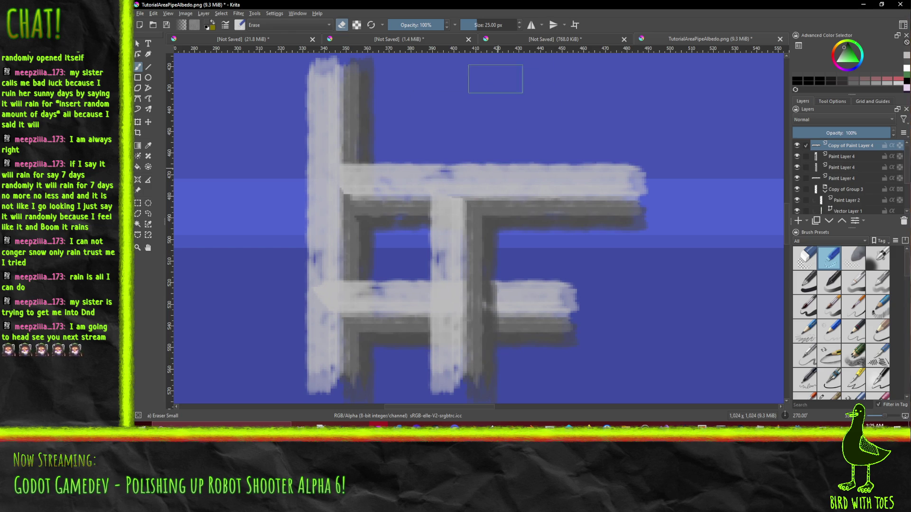
drag(532, 265, 529, 166)
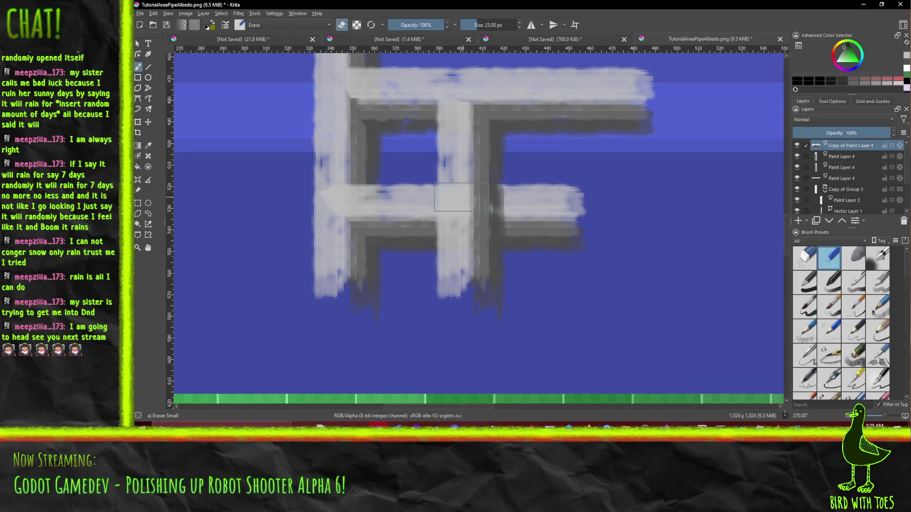
mouse_move(454, 199)
mouse_down()
mouse_move(539, 199)
mouse_move(490, 200)
mouse_move(526, 211)
mouse_move(534, 226)
mouse_move(531, 212)
mouse_up()
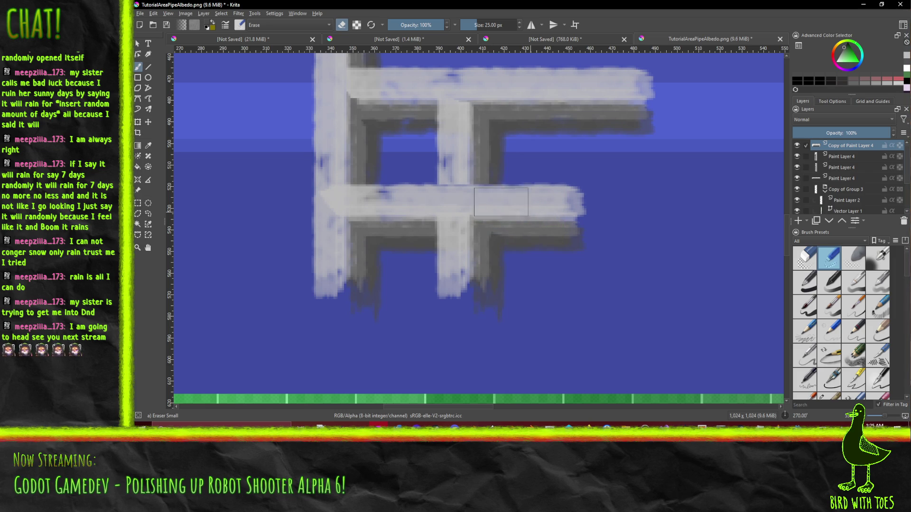
scroll(612, 216, down, 3)
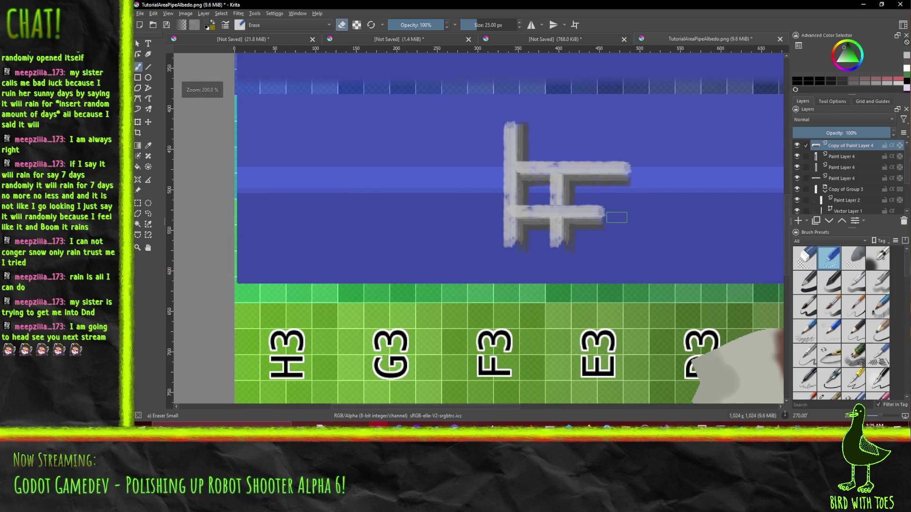
Step: Switch to the Dry Textured Creases brush, pick mid grey, and paint over the pipe intersection
scroll(617, 217, up, 4)
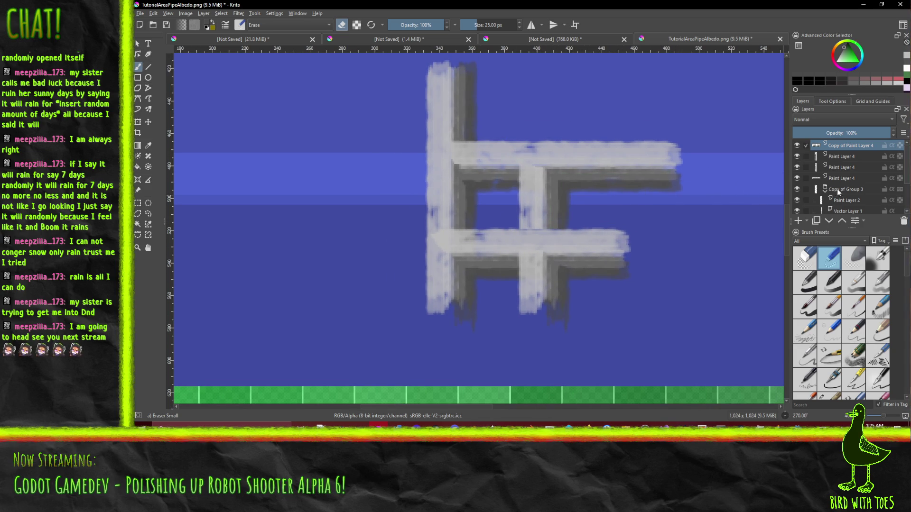
scroll(841, 340, down, 3)
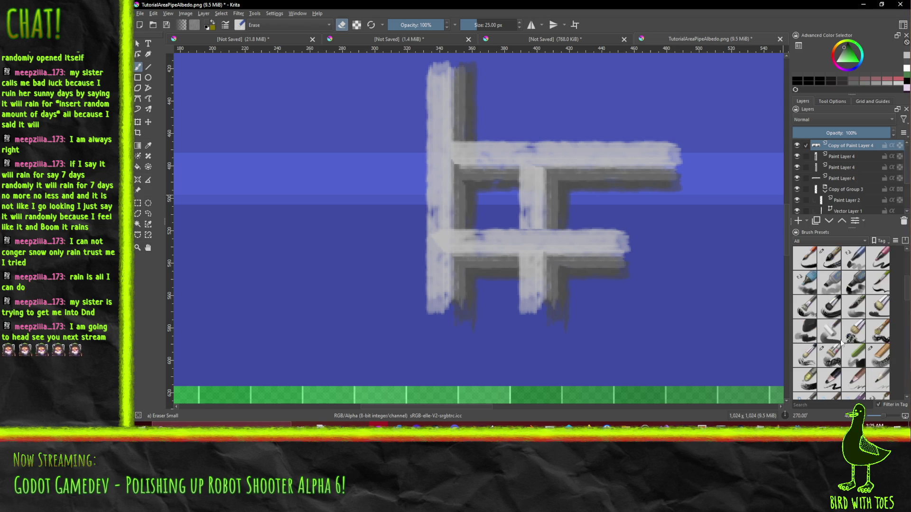
click(836, 353)
click(531, 230)
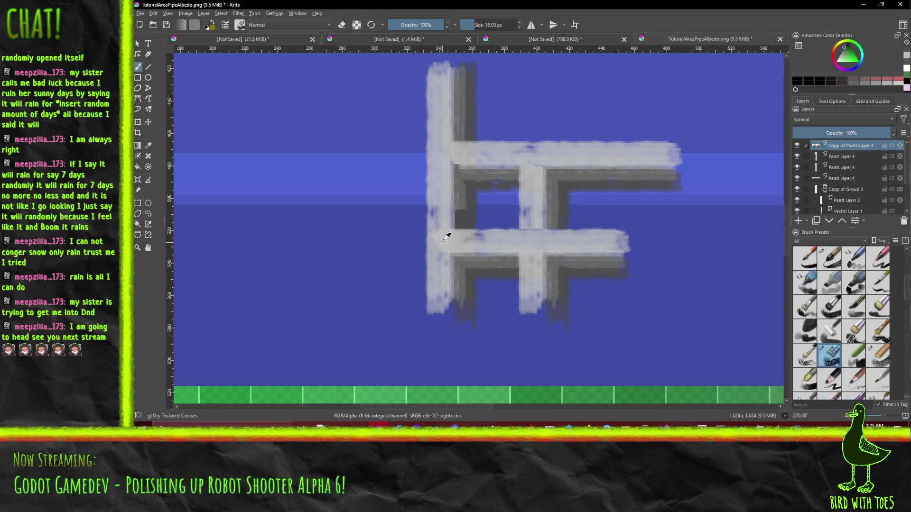
ctrl+click(461, 219)
mouse_move(531, 234)
mouse_down()
mouse_move(531, 204)
mouse_move(531, 238)
mouse_move(546, 242)
mouse_up()
ctrl+scroll(570, 235, up, 2)
Step: At 70% opacity, paint over the vertical bar's smudge, then clear a small rectangular selection
key(i)
key(i)
key(i)
mouse_move(498, 134)
mouse_down()
mouse_move(503, 208)
mouse_move(489, 244)
mouse_move(494, 181)
mouse_move(519, 138)
mouse_up()
ctrl+scroll(520, 138, down, 4)
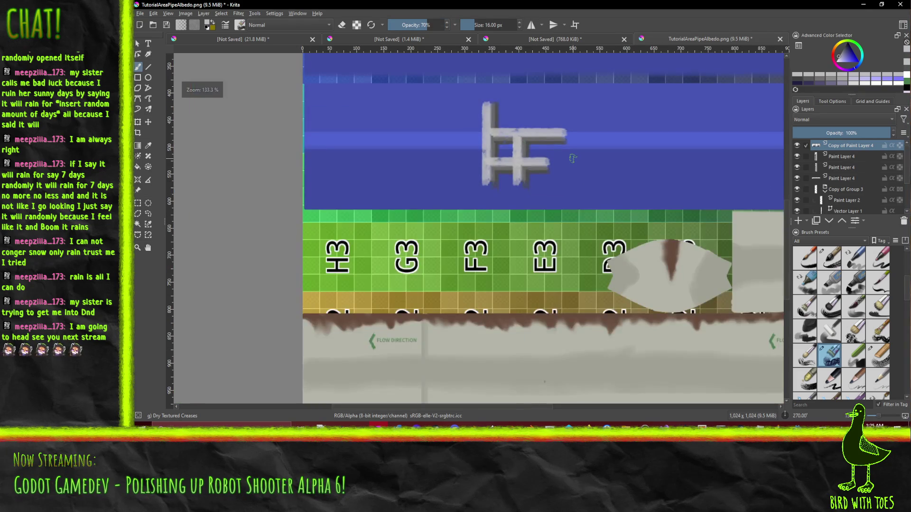
ctrl+scroll(467, 122, up, 2)
ctrl+scroll(484, 142, up, 2)
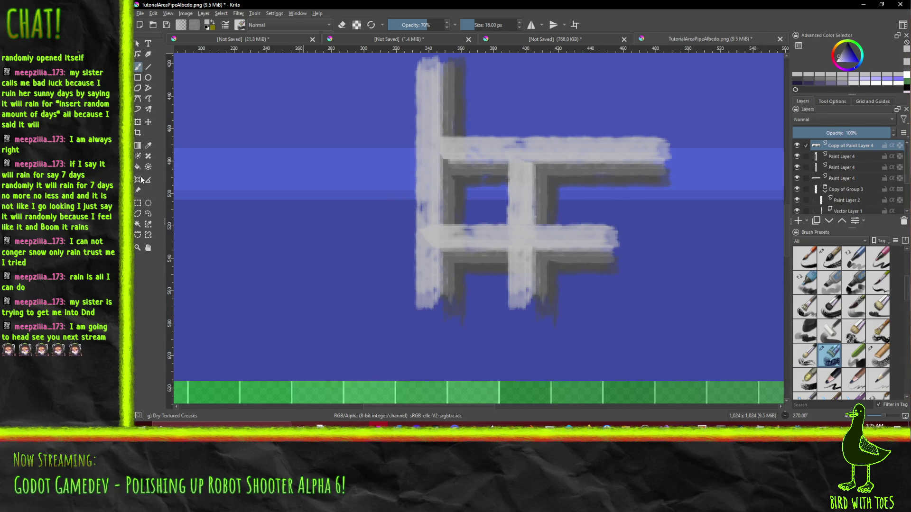
mouse_move(425, 148)
mouse_down()
mouse_move(466, 177)
mouse_move(524, 247)
mouse_move(428, 147)
mouse_up()
click(454, 165)
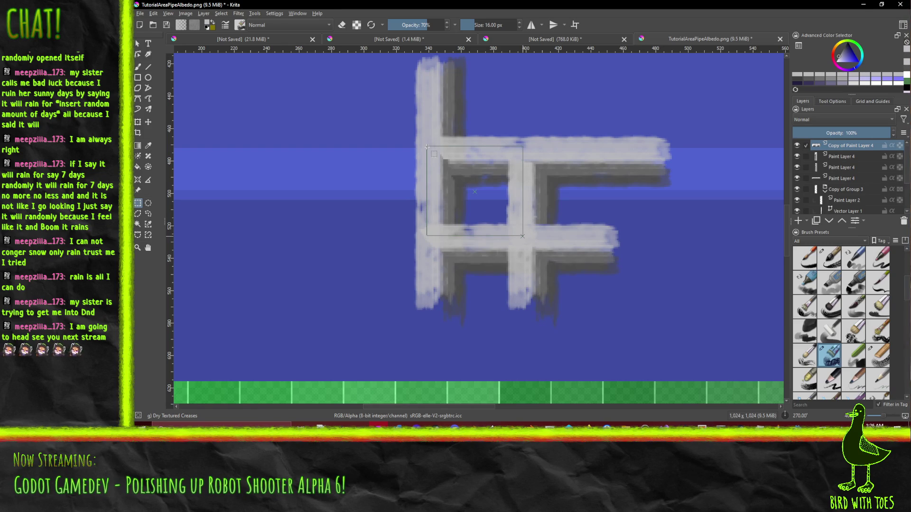
Step: Select the grate's top-left square cell and copy it to a new layer
drag(427, 147, 430, 149)
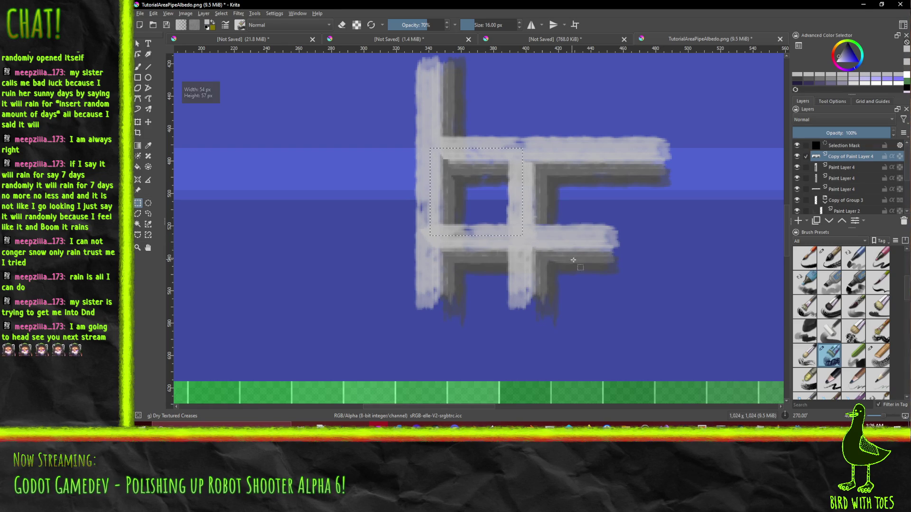
scroll(570, 259, down, 4)
scroll(616, 273, up, 3)
scroll(623, 274, down, 3)
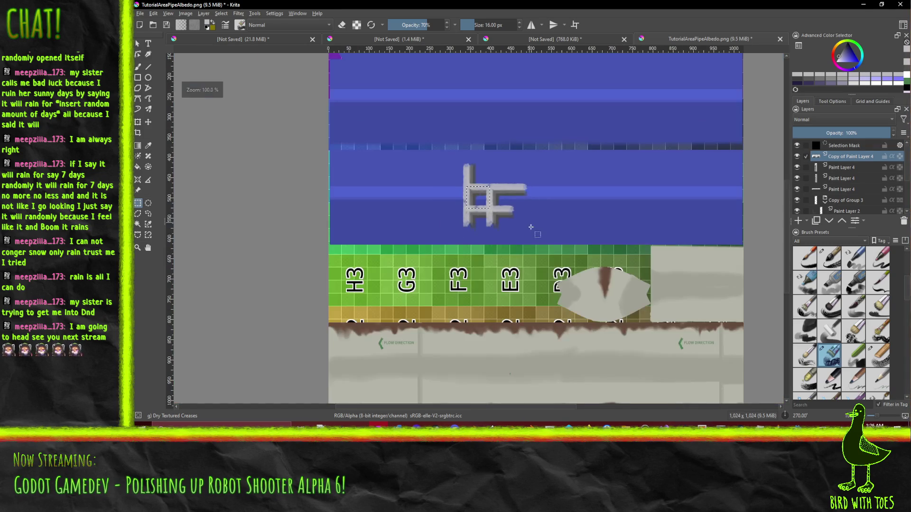
scroll(532, 223, up, 2)
scroll(534, 221, down, 1)
key(ctrl+alt+j)
Step: Undo a trial move, remove the extra copy layer, and merge the copy down into Paint Layer 4
click(148, 122)
mouse_move(438, 180)
mouse_down()
mouse_move(321, 85)
mouse_move(317, 92)
mouse_up()
key(ctrl+z)
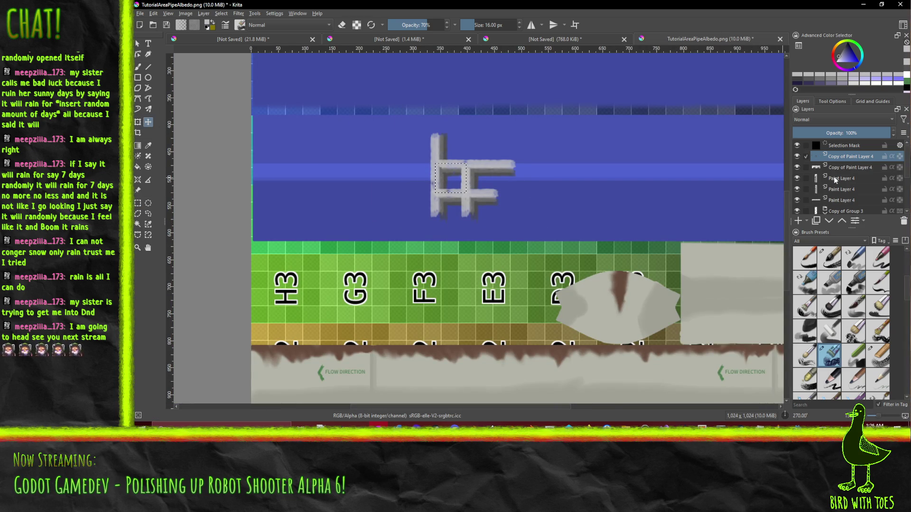
click(854, 146)
click(850, 156)
right_click(856, 155)
click(859, 161)
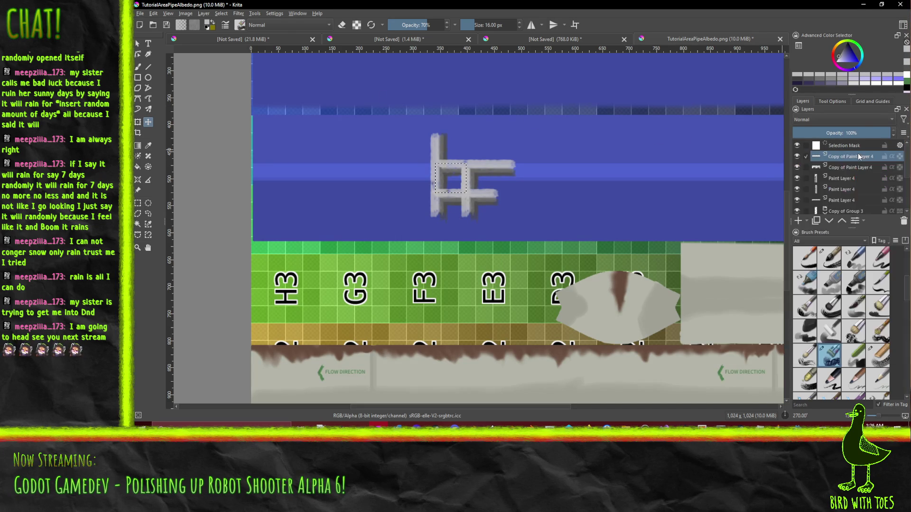
key(ctrl+e)
key(ctrl+e)
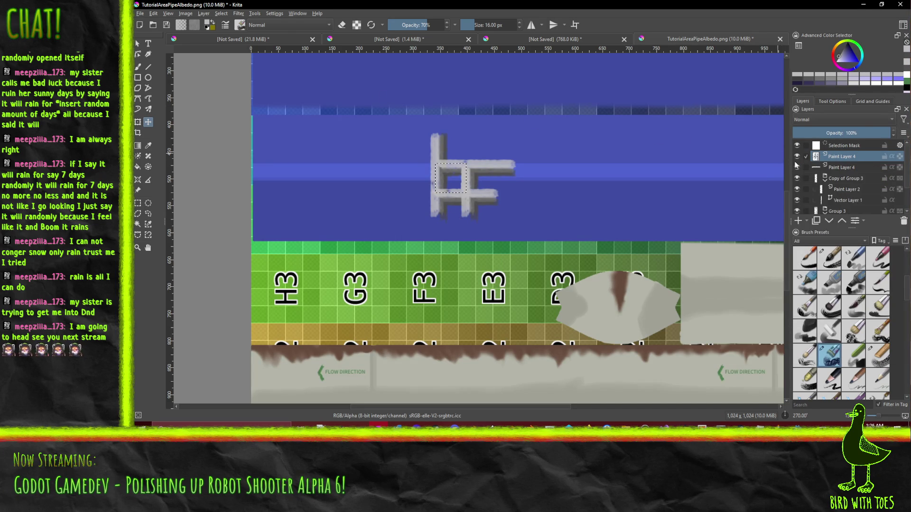
Step: Merge the extra Paint Layer 4 down, then paste the square and move it right of the grate
key(plus)
key(plus)
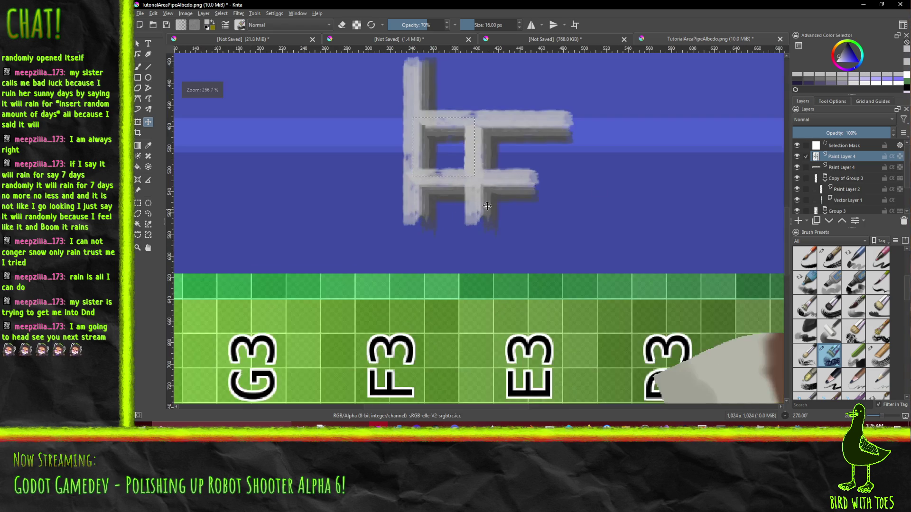
key(ctrl+e)
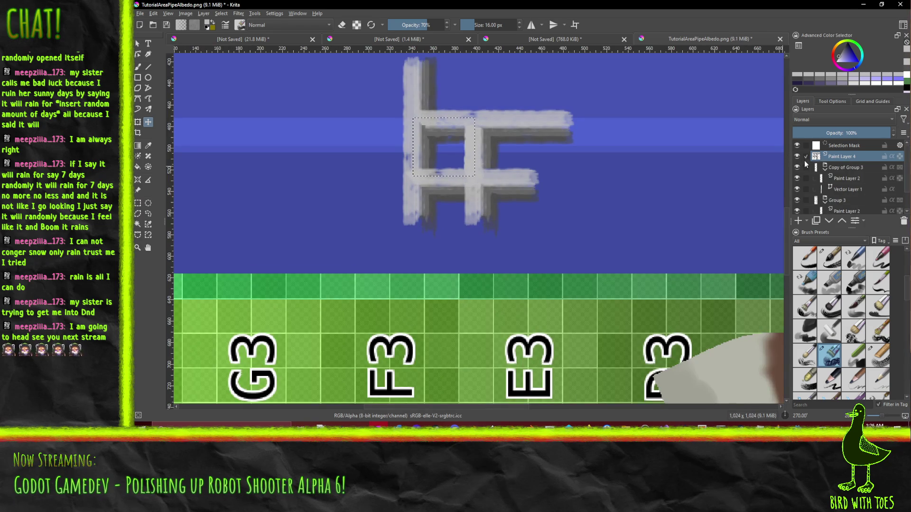
key(ctrl+c)
key(ctrl+v)
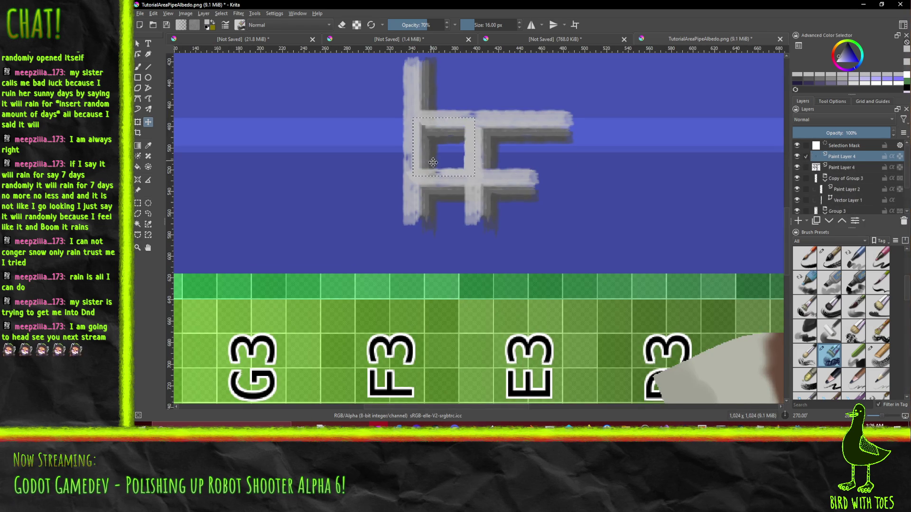
mouse_move(438, 125)
mouse_down()
mouse_move(546, 140)
mouse_move(645, 132)
mouse_up()
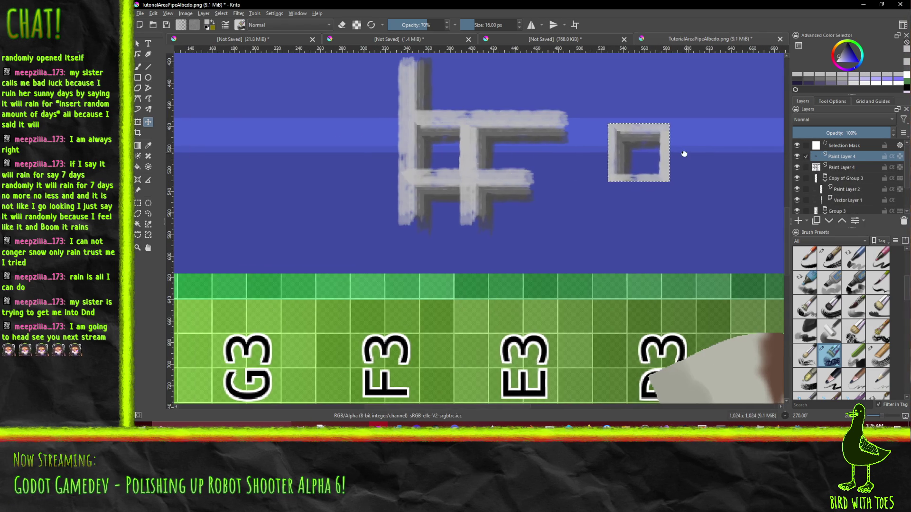
Step: Paste a second copy of the square, clear the selection, and place it right of the first
scroll(688, 153, right, 5)
key(ctrl+c)
key(ctrl+v)
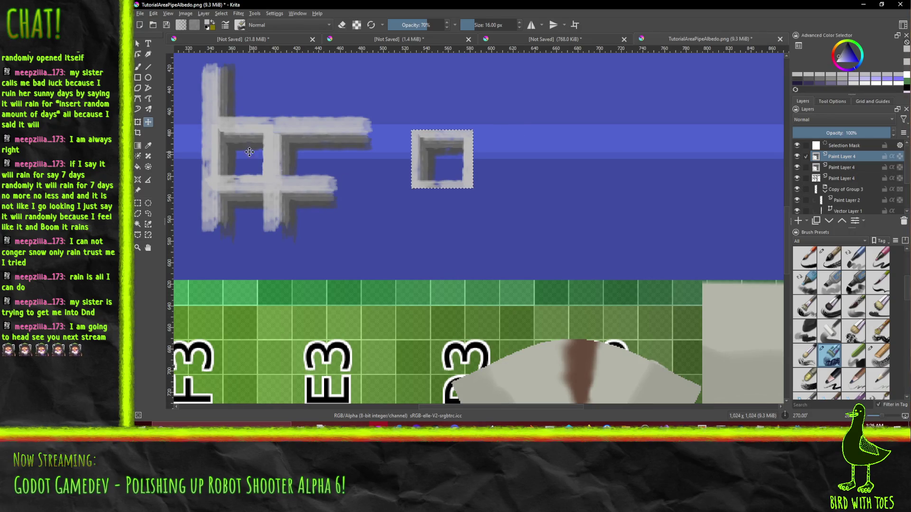
click(476, 173)
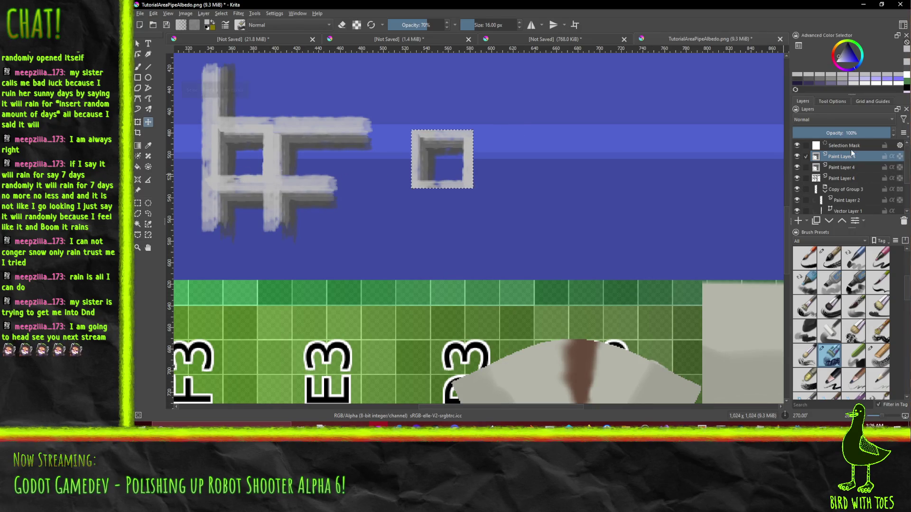
click(221, 14)
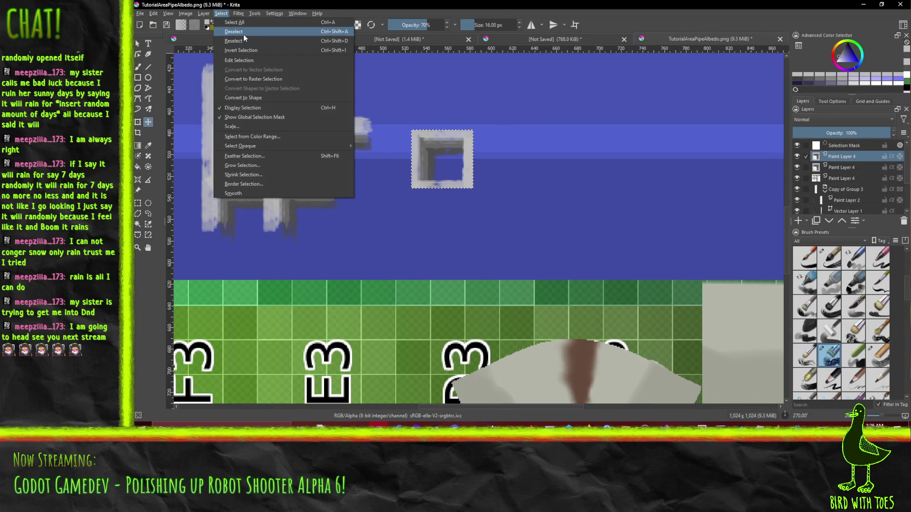
click(237, 32)
drag(250, 178, 510, 182)
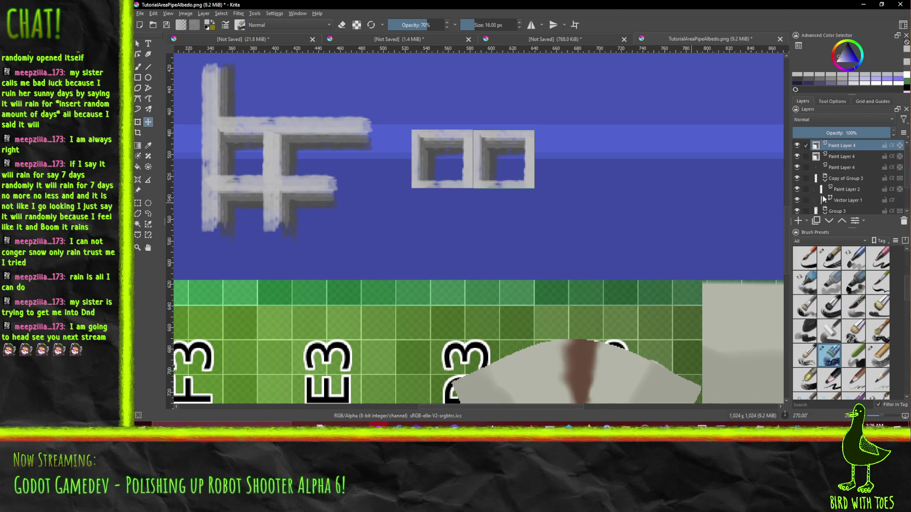
Step: Merge the second square down, then duplicate the pair and move it below the original pair
key(ctrl+w)
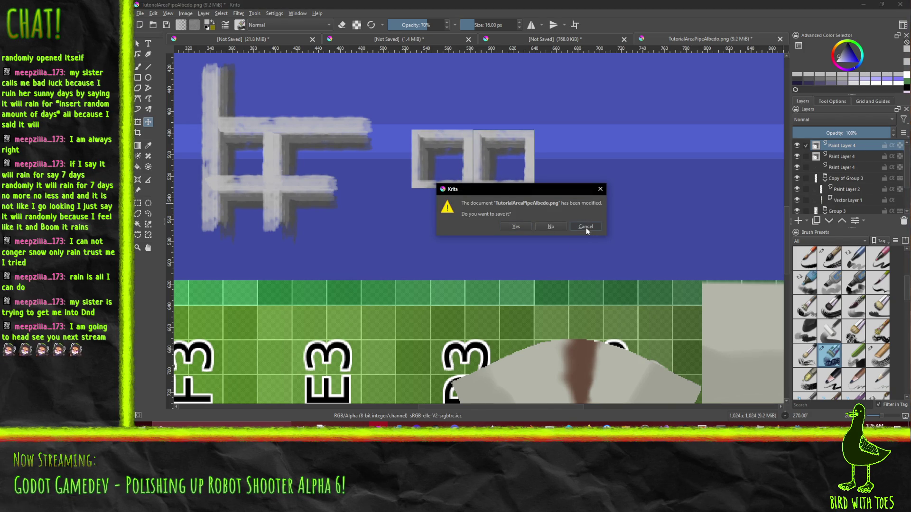
click(585, 227)
key(ctrl+e)
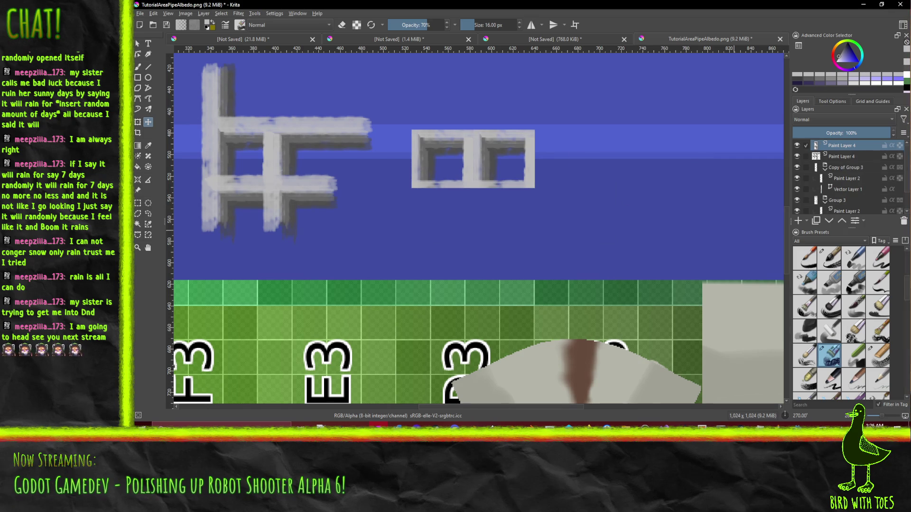
click(816, 221)
mouse_move(490, 137)
mouse_down()
mouse_move(487, 202)
mouse_move(486, 192)
mouse_up()
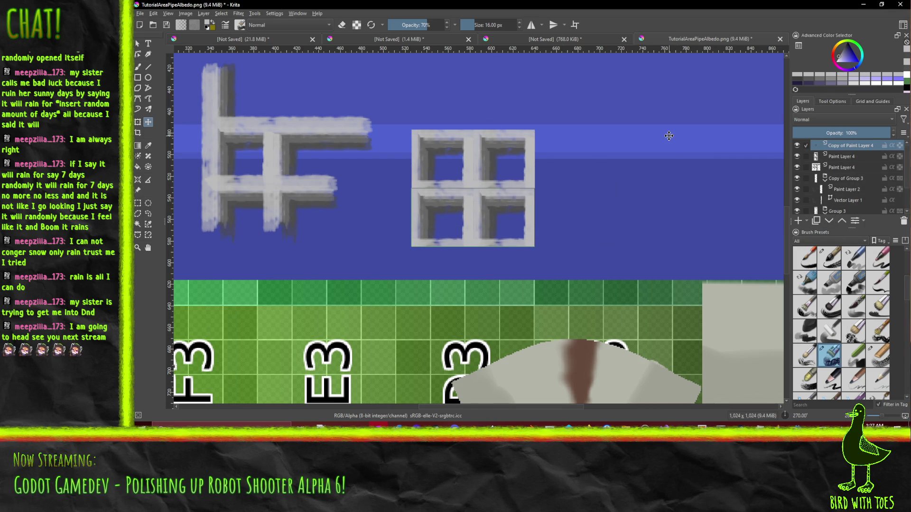
Step: Inspect the four-pane grate tiles, then merge Copy of Paint Layer 4 down into Paint Layer 4
scroll(542, 155, down, 3)
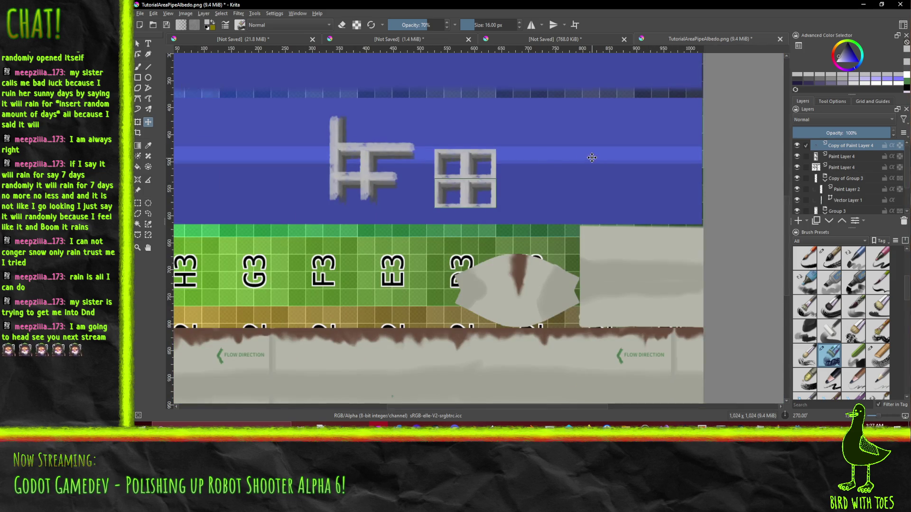
scroll(586, 158, down, 3)
scroll(592, 157, up, 3)
scroll(589, 158, up, 2)
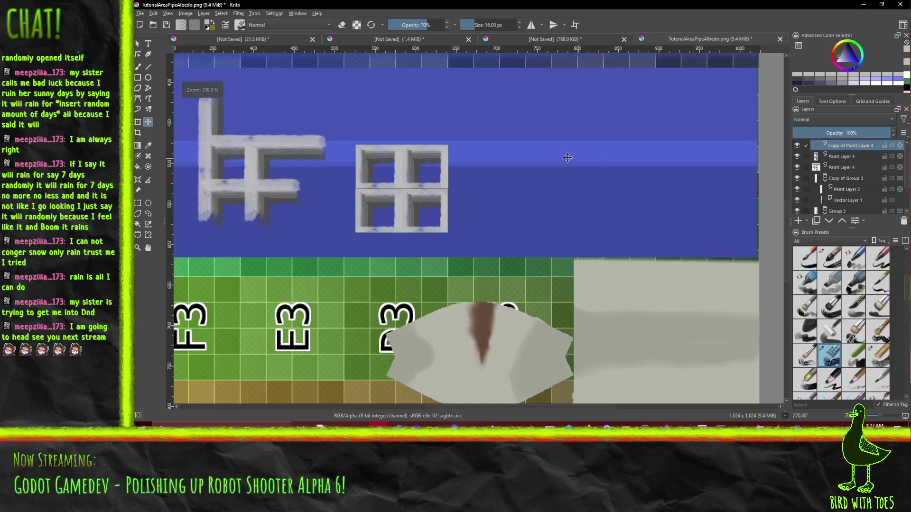
drag(486, 130, 534, 142)
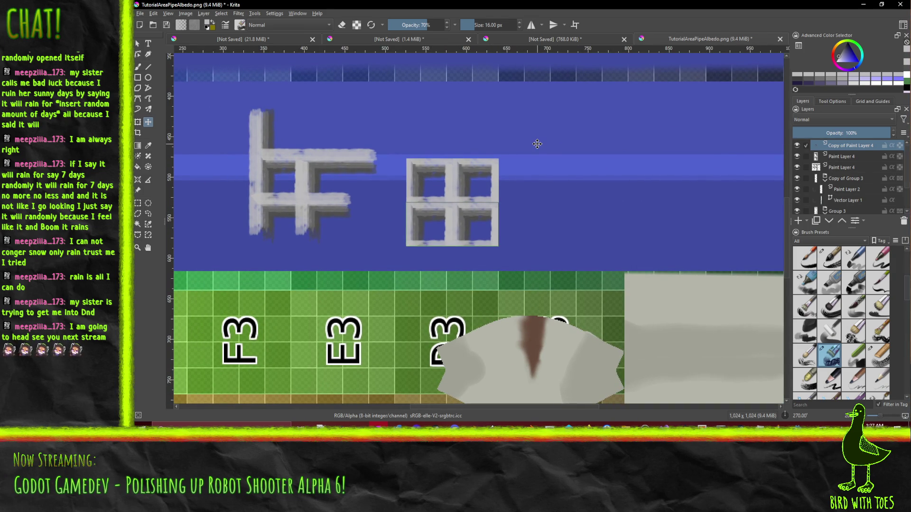
scroll(550, 157, up, 2)
drag(436, 163, 492, 161)
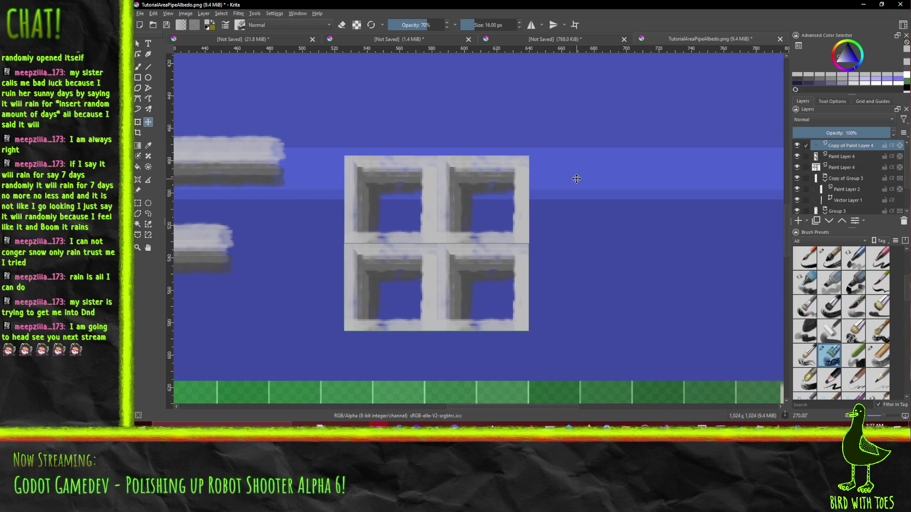
scroll(572, 184, up, 1)
scroll(573, 184, down, 1)
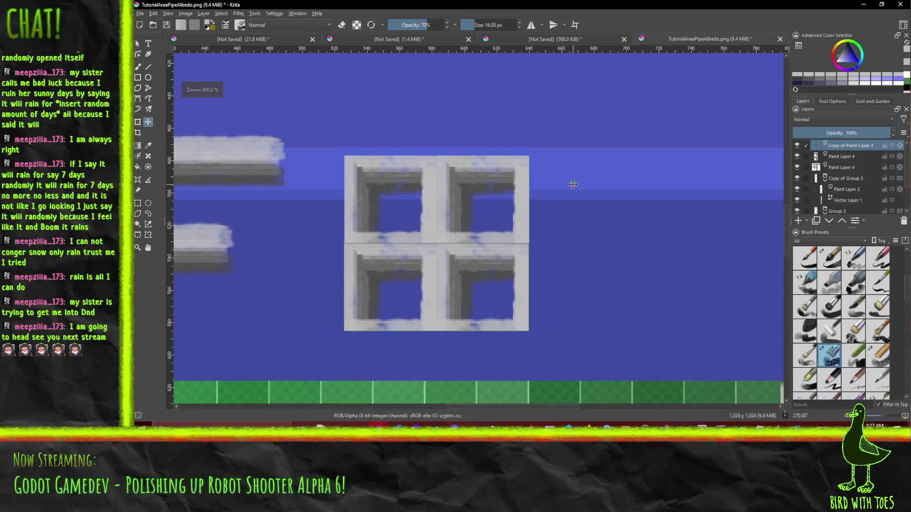
scroll(572, 184, down, 2)
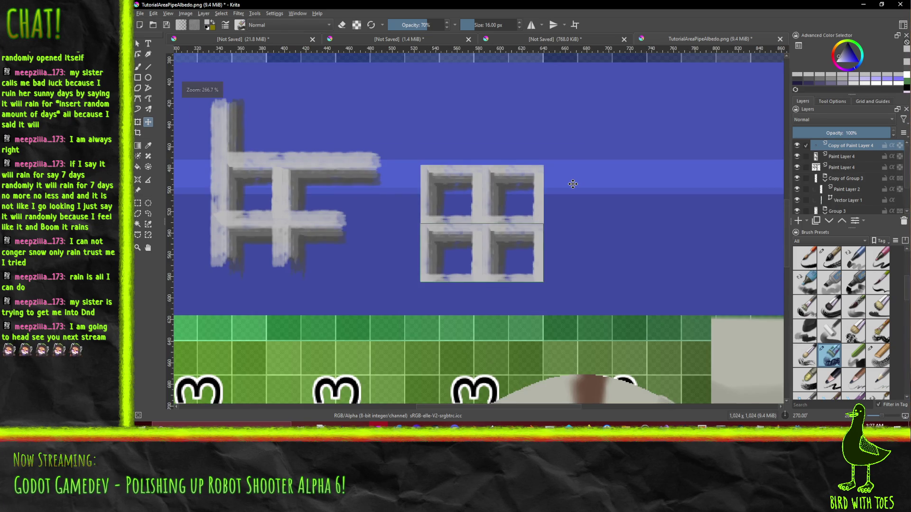
scroll(572, 184, up, 1)
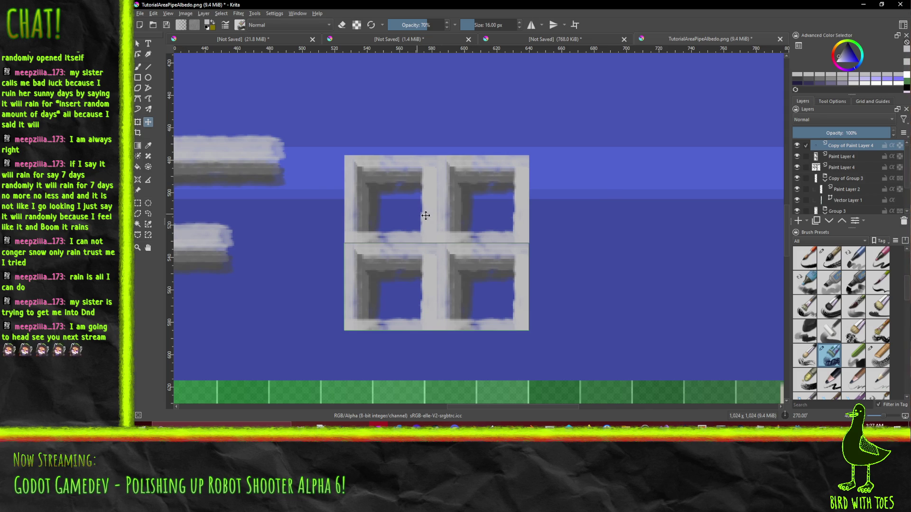
scroll(495, 205, down, 7)
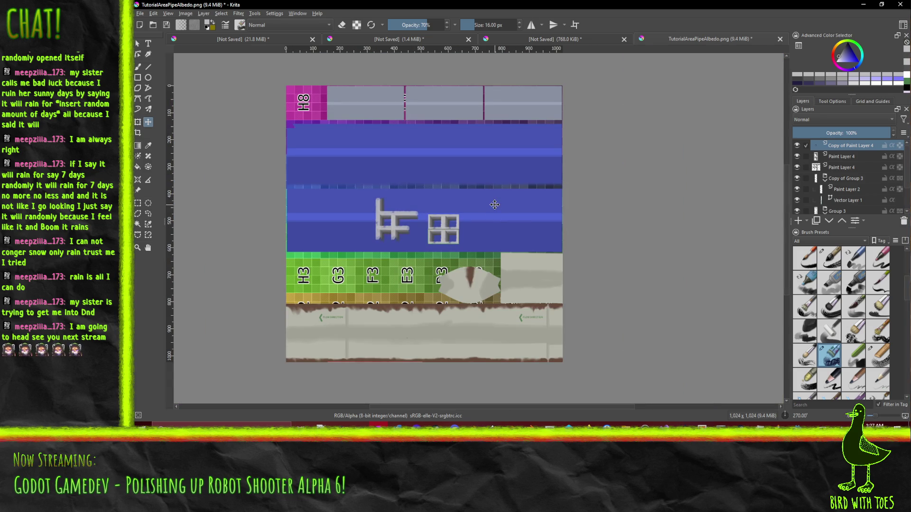
scroll(494, 203, up, 2)
scroll(373, 269, up, 4)
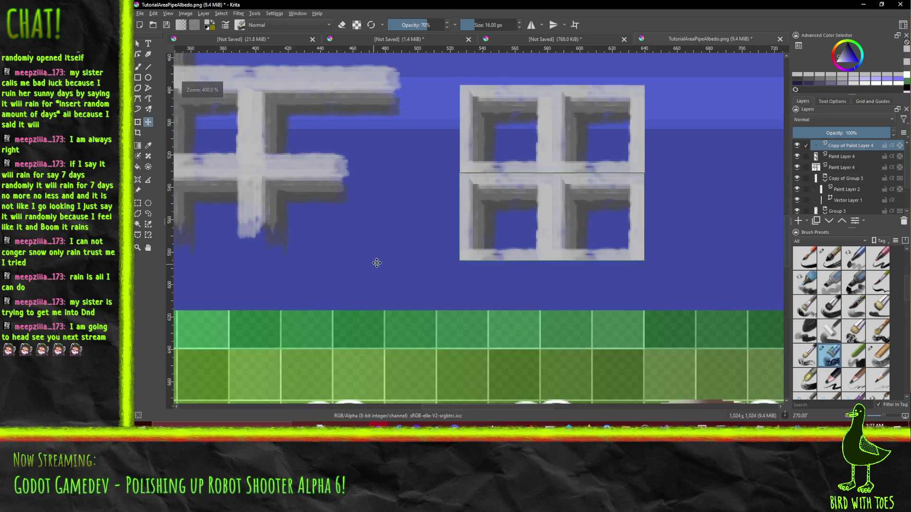
scroll(518, 197, down, 2)
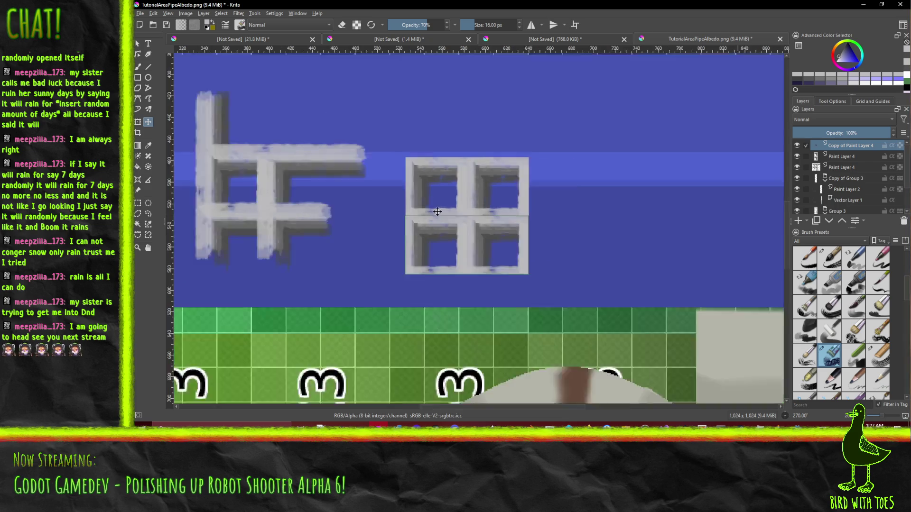
scroll(548, 227, down, 2)
scroll(568, 224, up, 2)
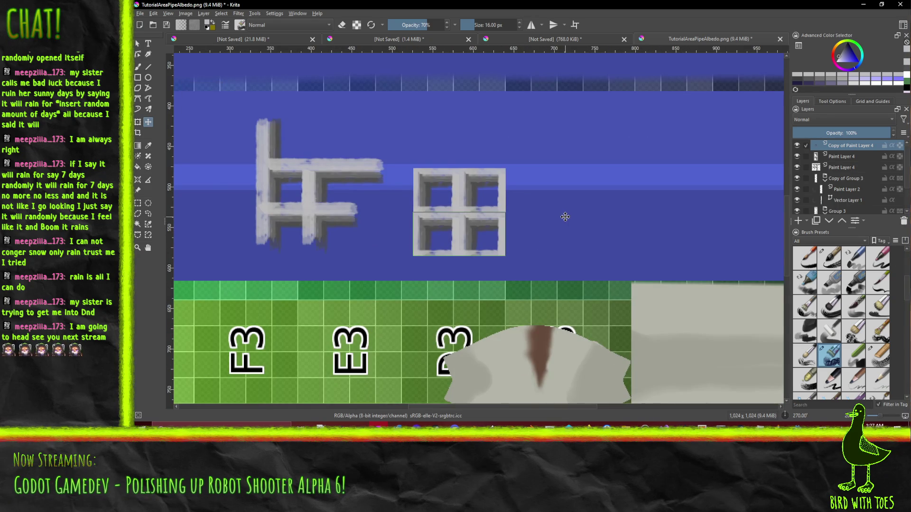
scroll(565, 217, up, 1)
key(ctrl+e)
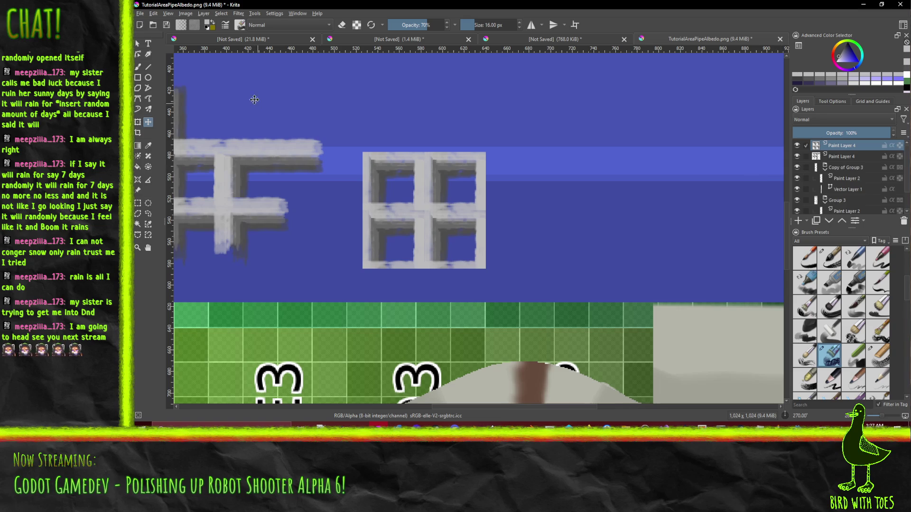
scroll(423, 146, up, 1)
Step: Restore the separate grate copy layer, sample the frame's grey, and fill the four panes with it
click(138, 67)
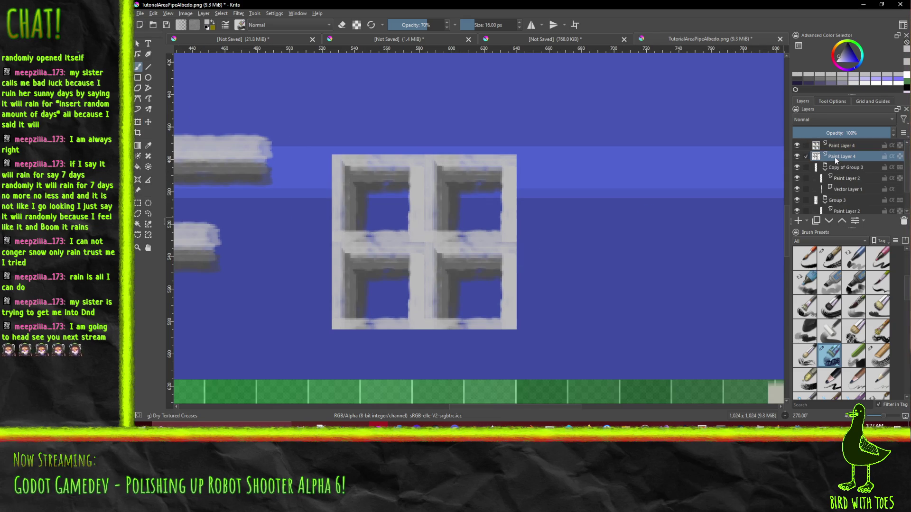
click(816, 222)
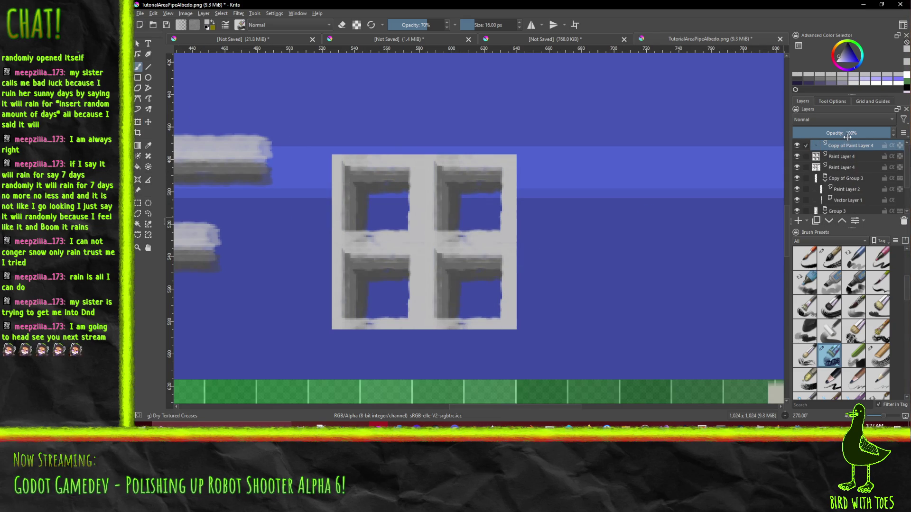
scroll(309, 183, up, 1)
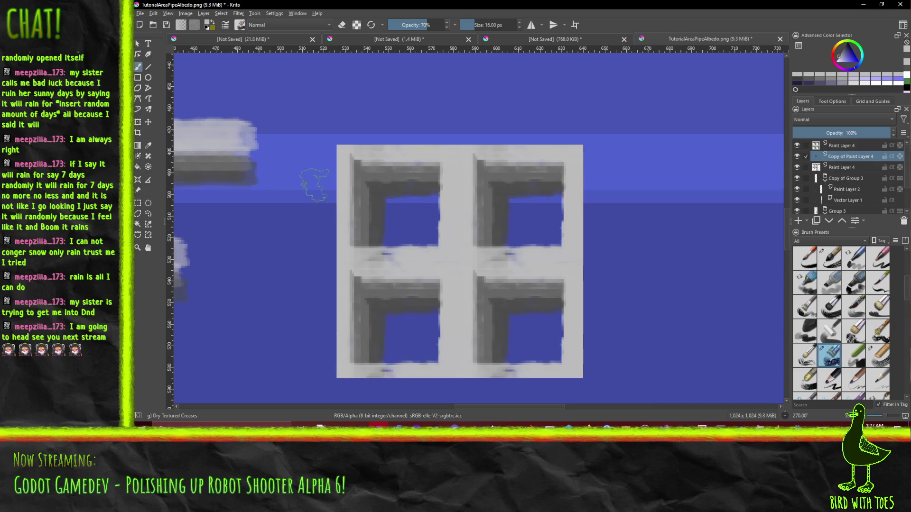
ctrl+click(369, 173)
mouse_move(389, 201)
mouse_down()
mouse_move(457, 193)
mouse_move(404, 242)
mouse_up()
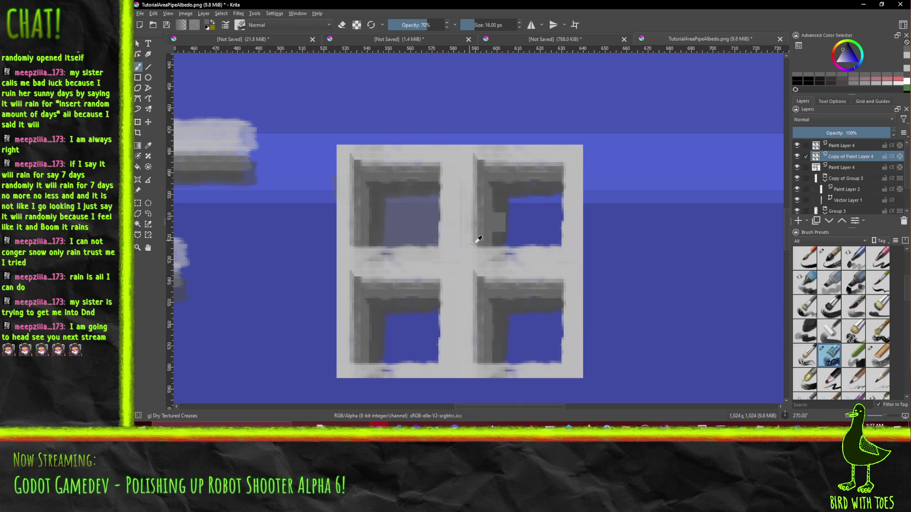
key(ctrl+z)
drag(429, 23, 446, 24)
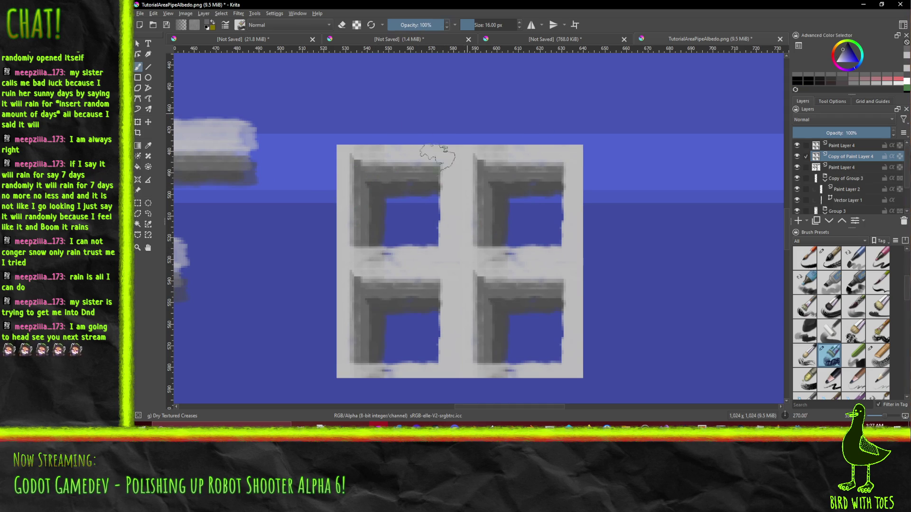
mouse_move(452, 199)
mouse_down()
mouse_move(392, 219)
mouse_move(438, 240)
mouse_up()
drag(403, 304, 429, 339)
mouse_move(404, 276)
mouse_down()
mouse_move(394, 361)
mouse_move(450, 375)
mouse_move(517, 366)
mouse_move(546, 342)
mouse_up()
mouse_move(454, 347)
mouse_down()
mouse_move(553, 356)
mouse_move(555, 308)
mouse_move(464, 344)
mouse_move(544, 309)
mouse_move(541, 234)
mouse_move(512, 242)
mouse_move(560, 249)
mouse_up()
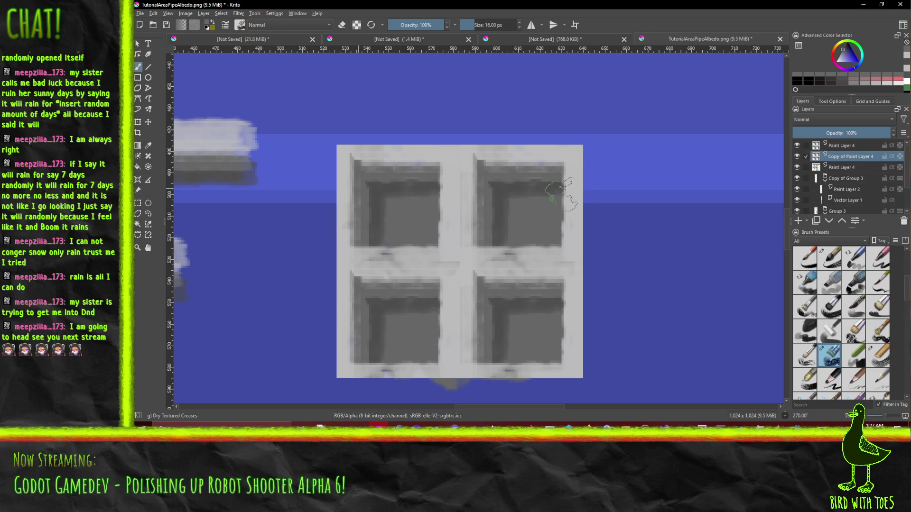
Step: Lighten the insides of the right-hand panes and paint grey down the grate's right edge
scroll(545, 202, down, 3)
scroll(530, 208, up, 3)
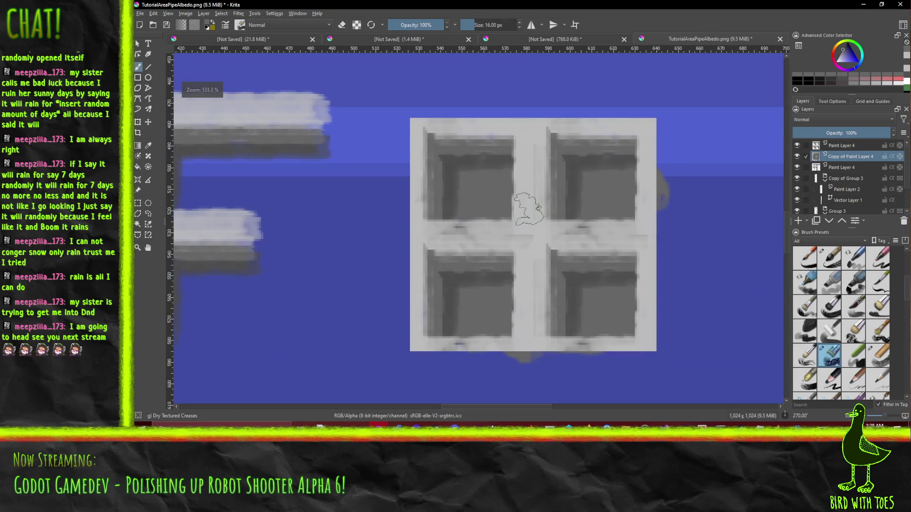
scroll(570, 208, up, 1)
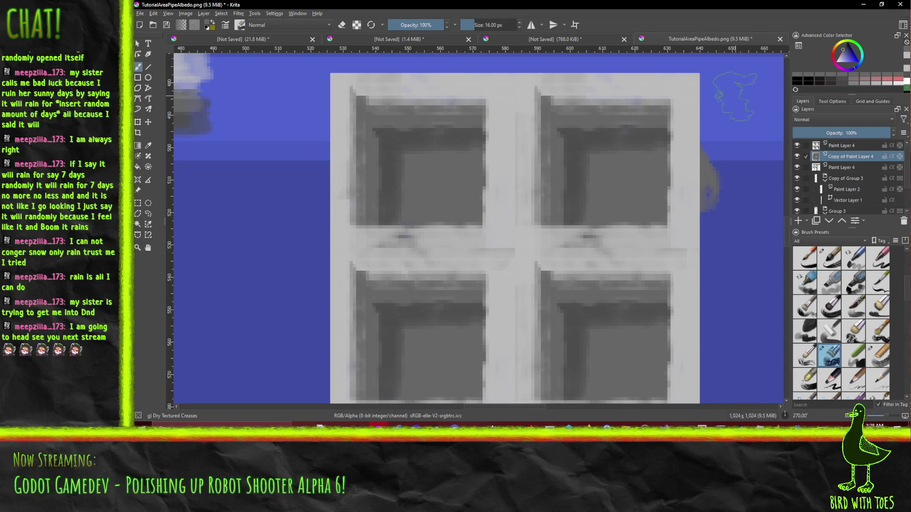
drag(854, 95, 854, 153)
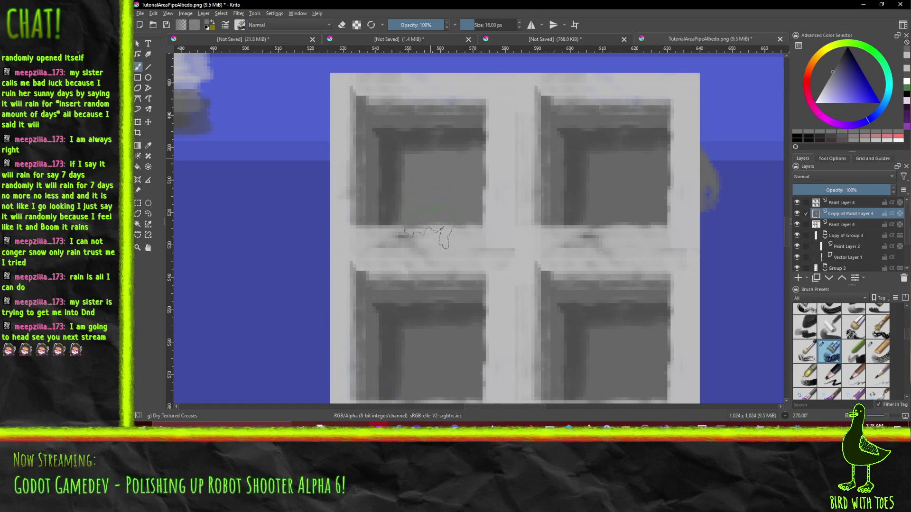
drag(602, 396, 604, 342)
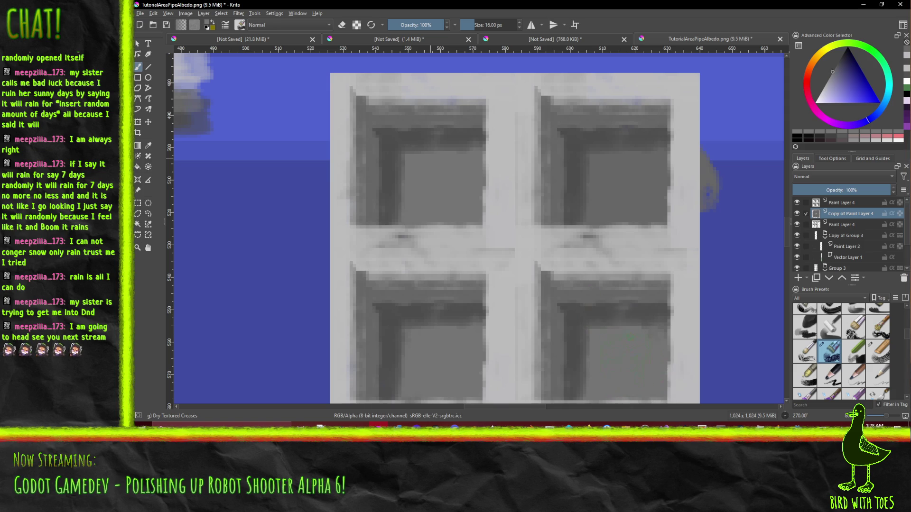
drag(645, 271, 591, 164)
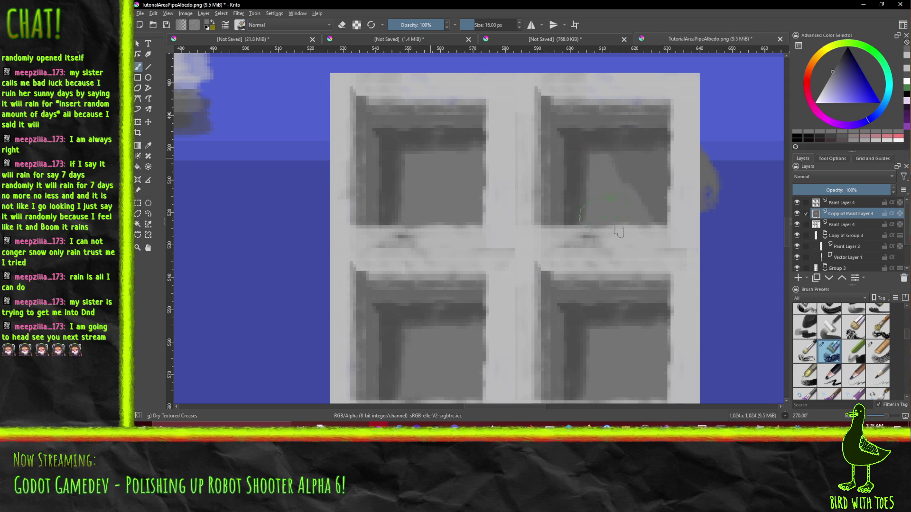
drag(660, 214, 626, 164)
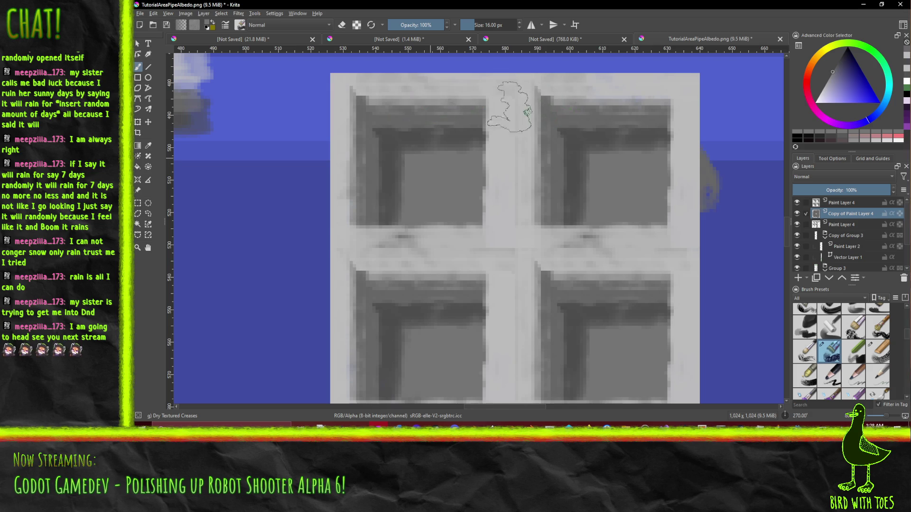
scroll(550, 90, down, 2)
scroll(487, 266, up, 1)
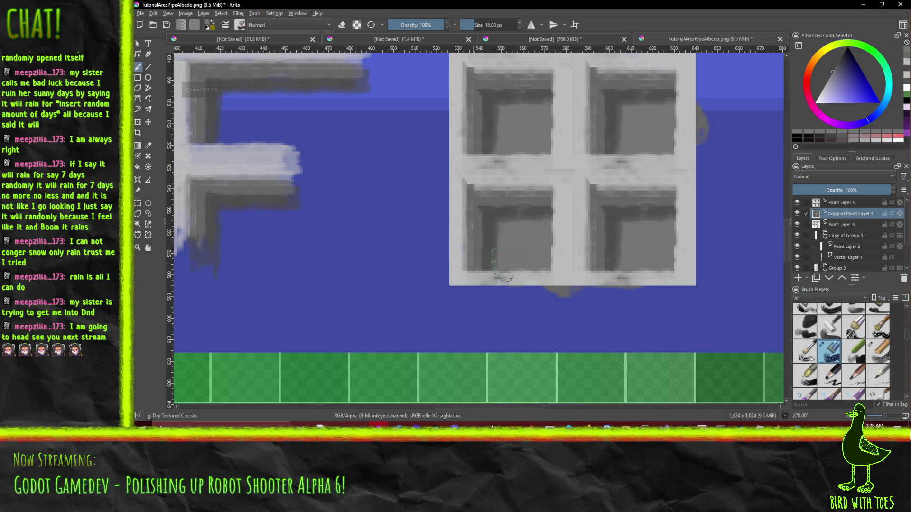
mouse_move(664, 277)
mouse_down()
mouse_move(697, 256)
mouse_move(679, 168)
mouse_up()
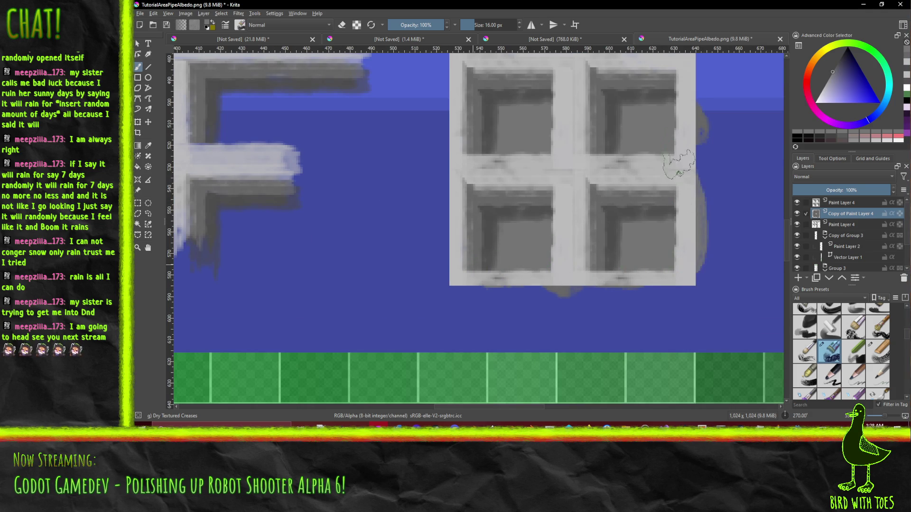
Step: Delete the extra top Paint Layer 4 without closing the document
click(845, 204)
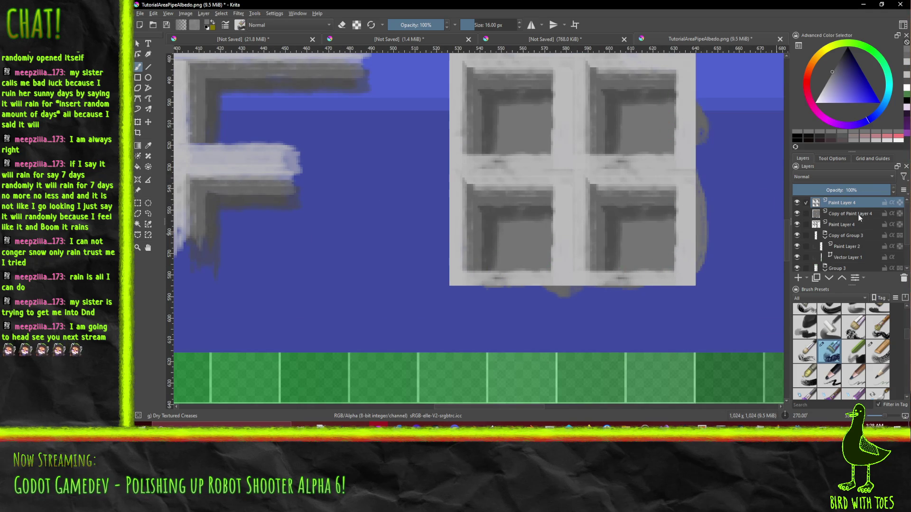
key(ctrl+w)
click(591, 227)
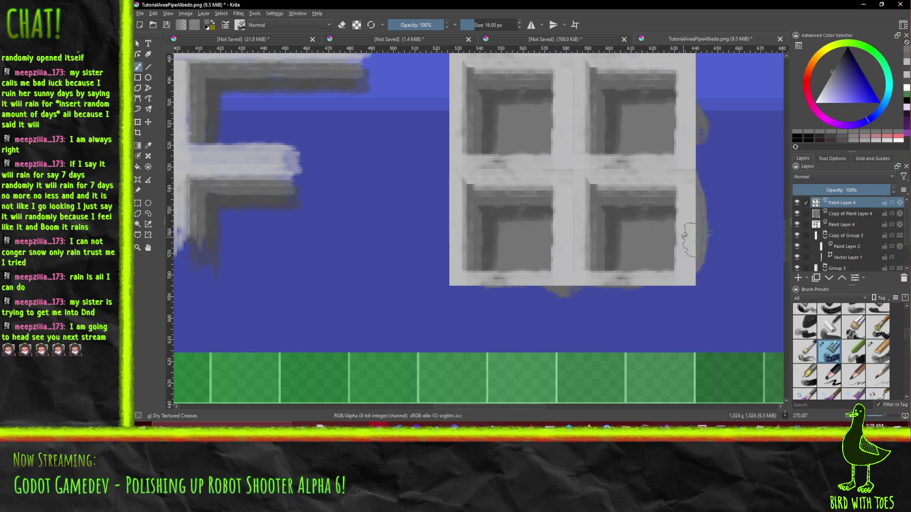
key(shift+Delete)
scroll(642, 204, down, 5)
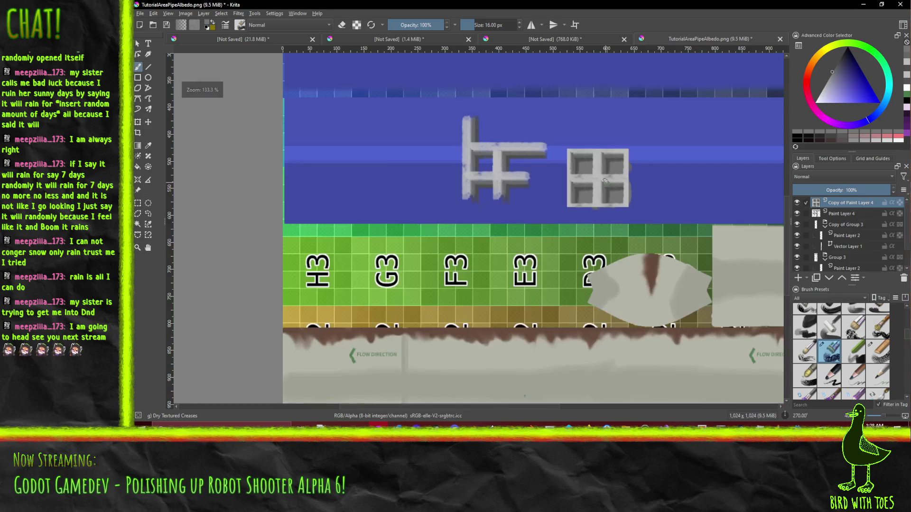
Step: Zoom in on the grate and bring up the Filter > Adjust submenu of colour adjustments
scroll(605, 183, up, 2)
scroll(612, 182, down, 5)
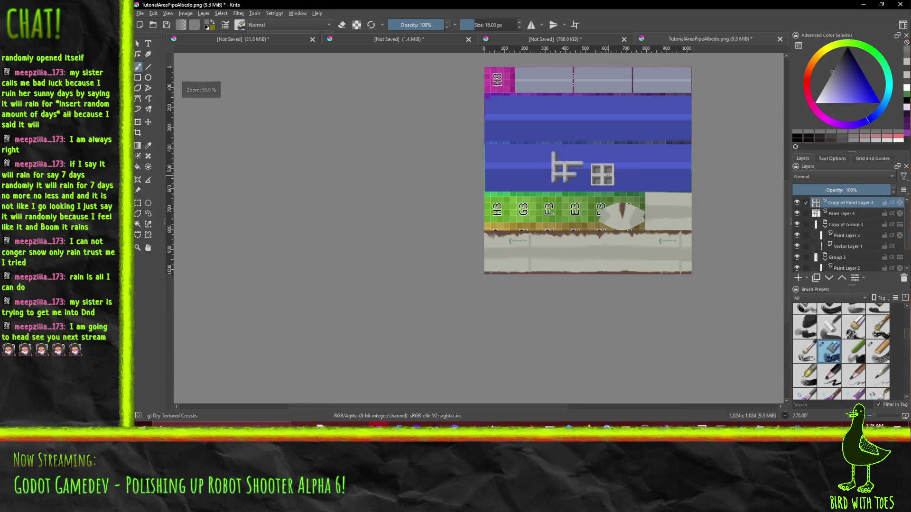
scroll(618, 181, up, 3)
scroll(618, 181, up, 2)
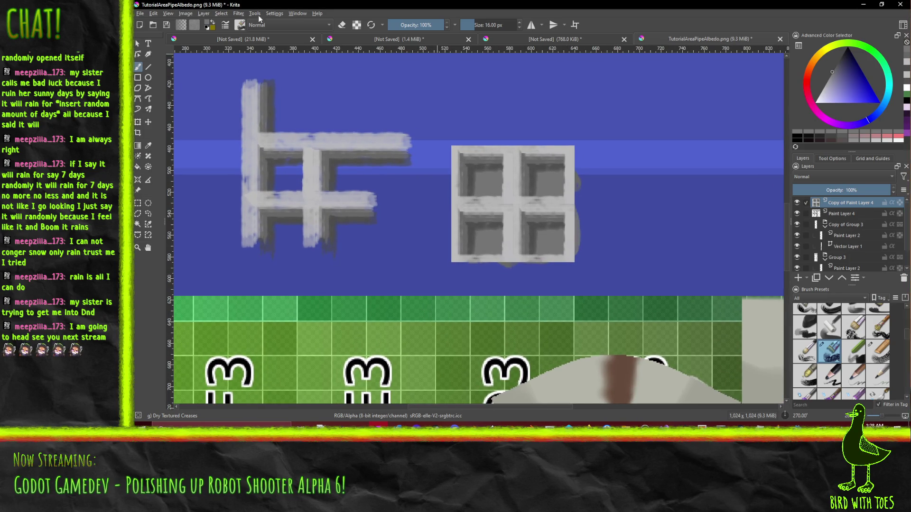
click(239, 13)
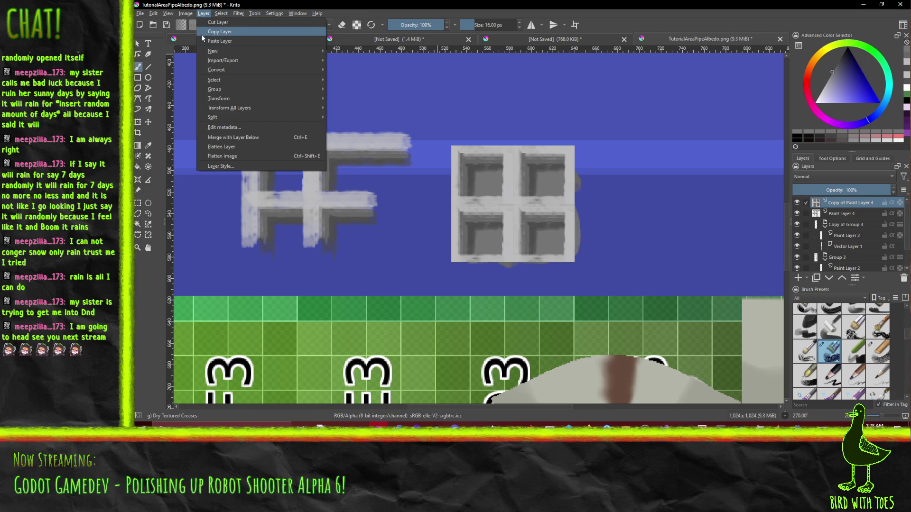
click(238, 13)
click(238, 13)
mouse_move(296, 69)
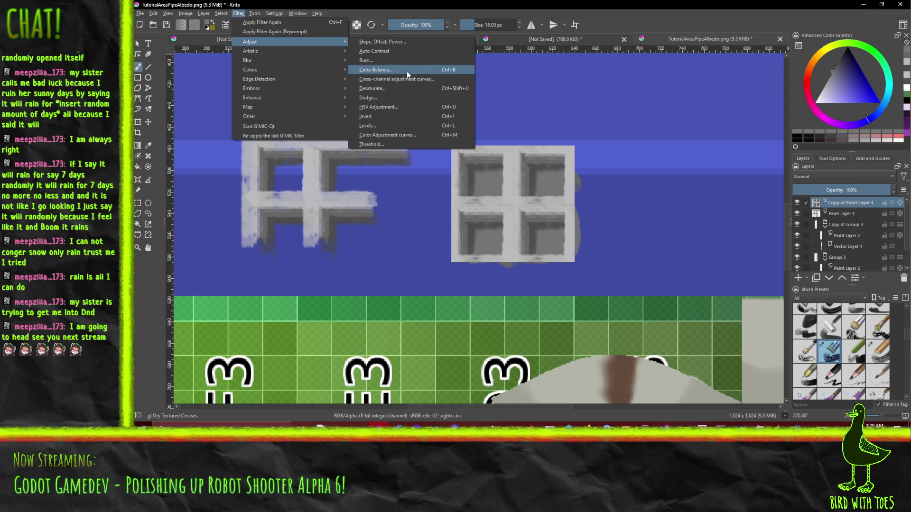
Step: Apply Slope, Offset, Power with a brighter slope and offset and power pulled toward grey
click(408, 41)
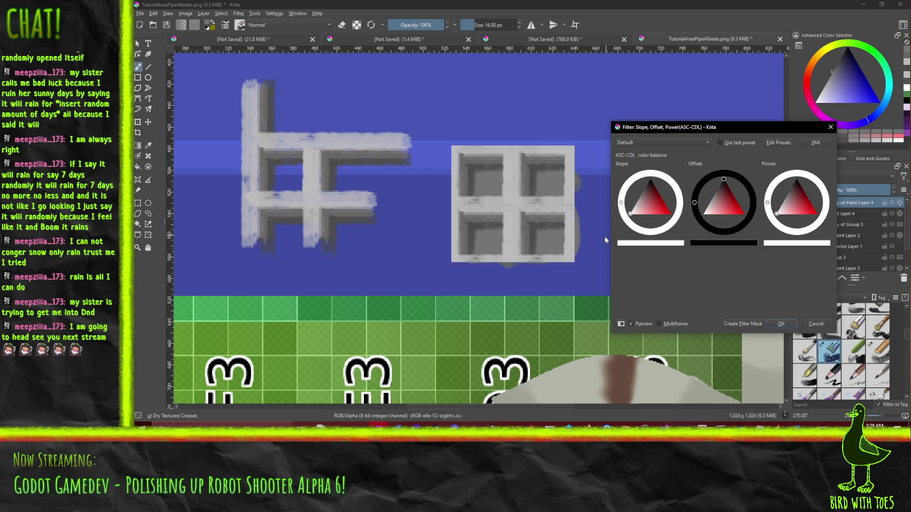
mouse_move(621, 203)
mouse_down()
mouse_move(664, 176)
mouse_move(625, 182)
mouse_move(606, 200)
mouse_move(631, 174)
mouse_move(601, 200)
mouse_move(636, 198)
mouse_up()
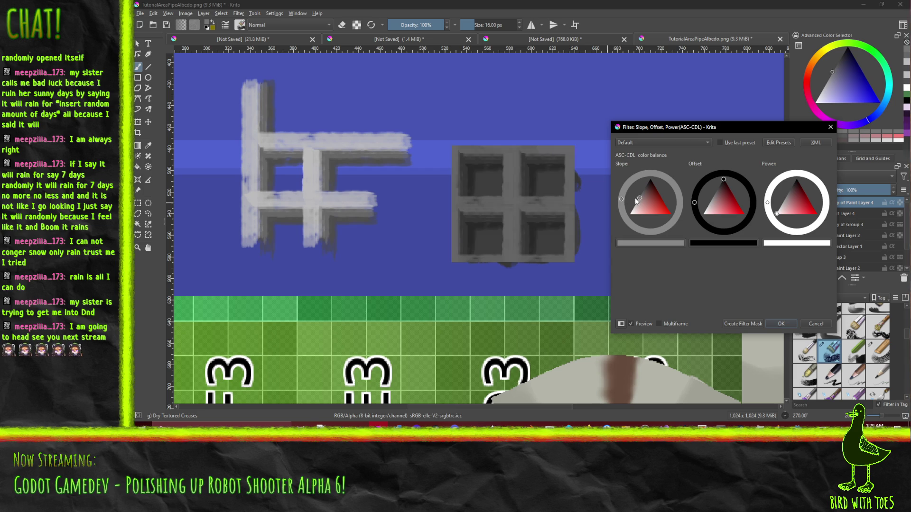
drag(723, 183, 713, 186)
drag(777, 213, 781, 195)
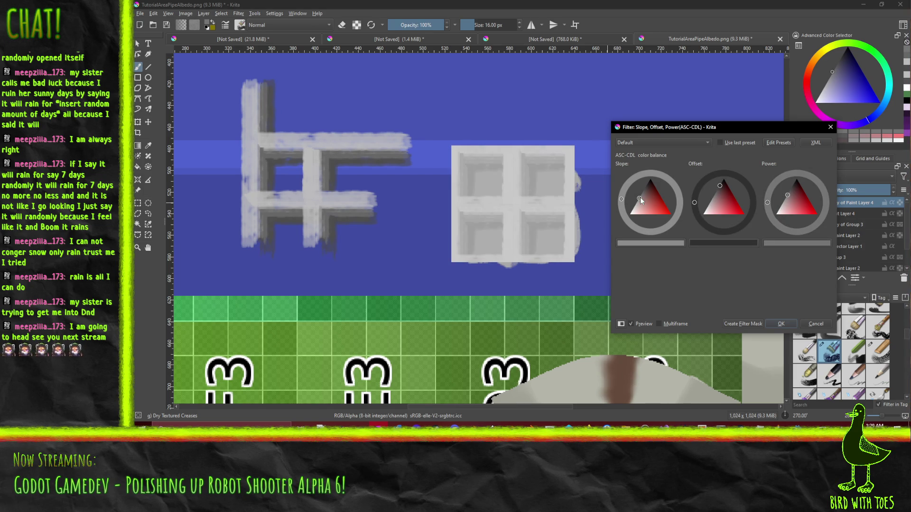
mouse_move(638, 197)
mouse_down()
mouse_move(622, 206)
mouse_move(643, 183)
mouse_move(627, 190)
mouse_up()
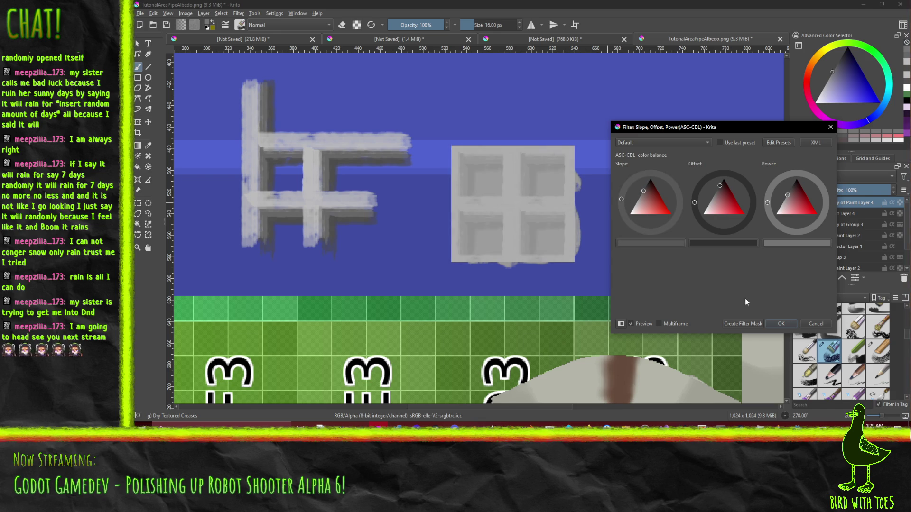
click(781, 324)
scroll(519, 204, up, 2)
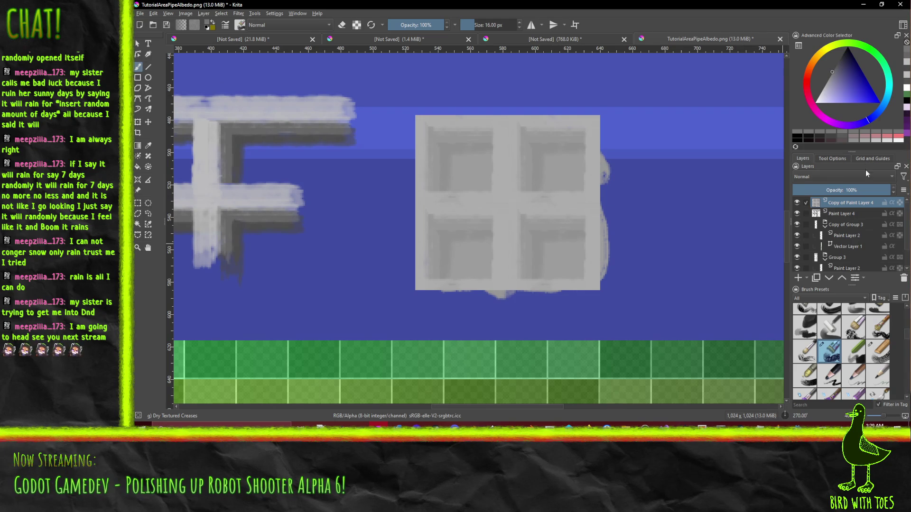
Step: Set the grate layer's blend mode to Multiply and re-dock the Layers panel lower down
click(816, 176)
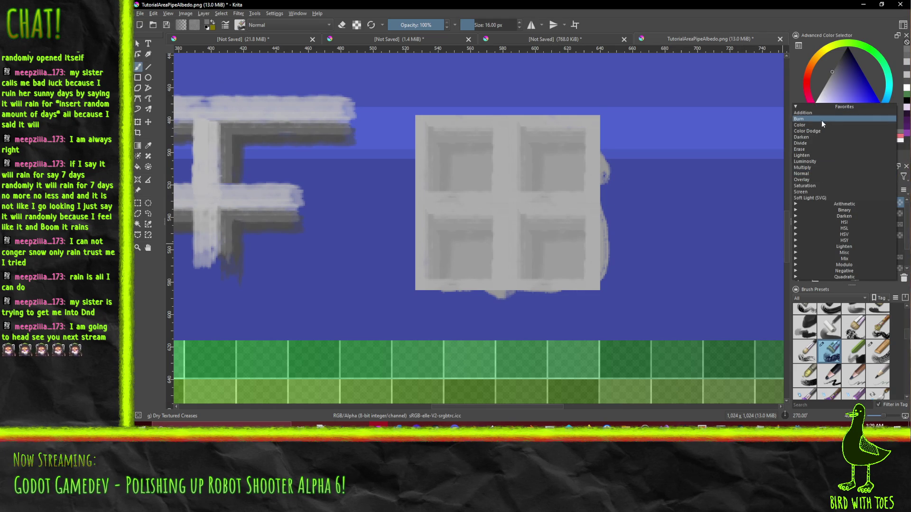
click(835, 167)
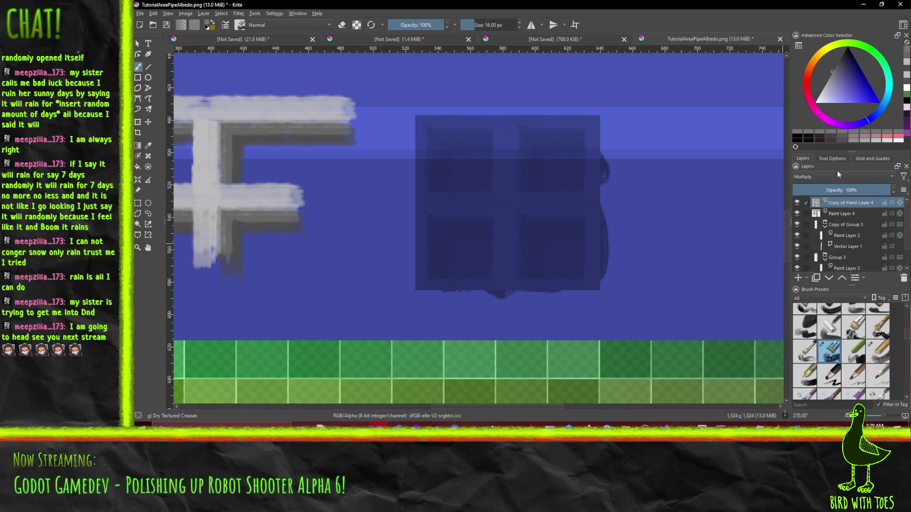
drag(836, 166, 842, 175)
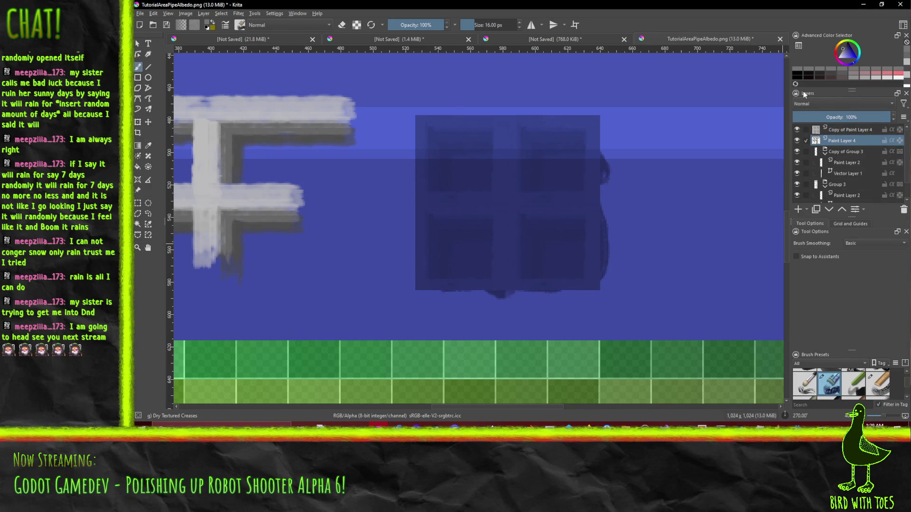
mouse_move(811, 93)
mouse_down()
mouse_move(836, 147)
mouse_move(830, 181)
mouse_move(813, 135)
mouse_move(817, 169)
mouse_up()
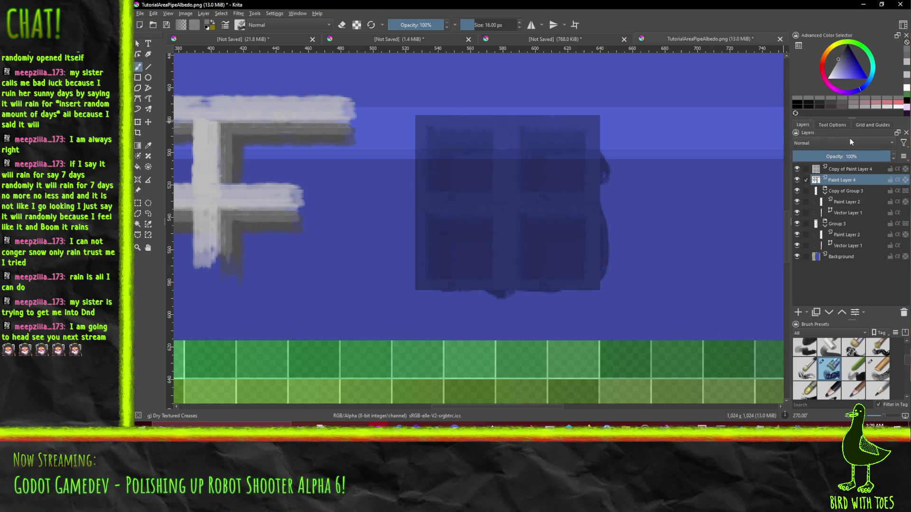
Step: Select Copy of Paint Layer 4 and switch its blend mode to Soft Light (SVG)
click(845, 172)
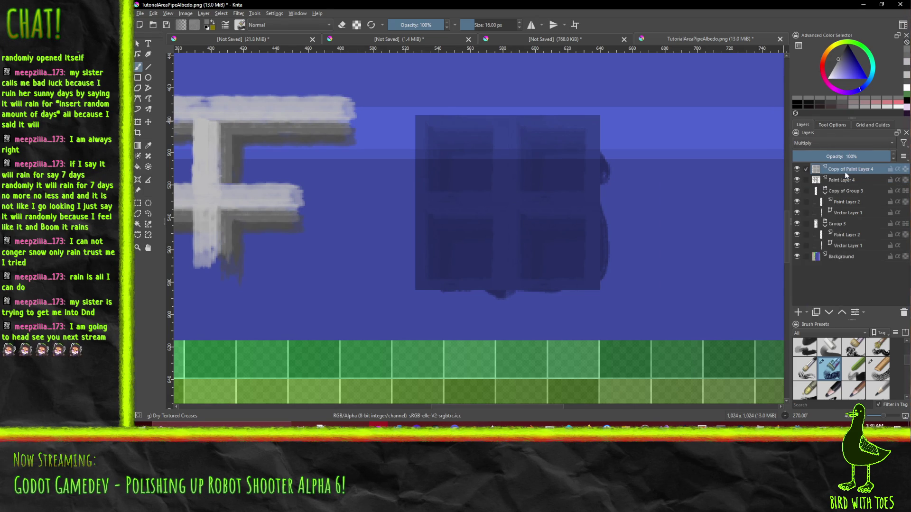
click(797, 170)
click(798, 170)
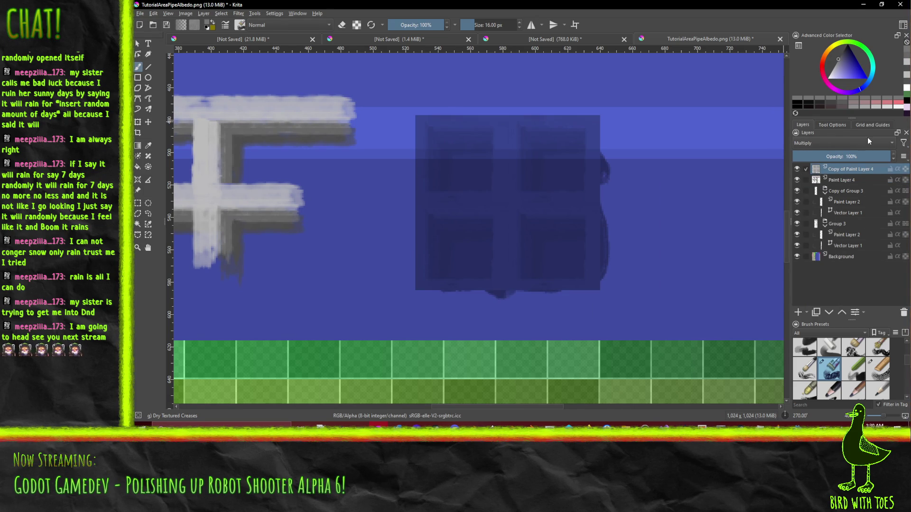
click(867, 139)
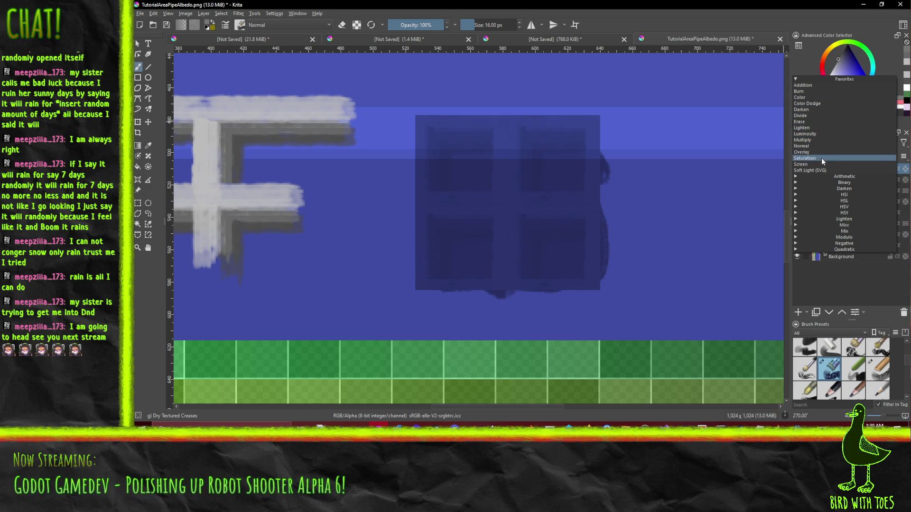
click(822, 171)
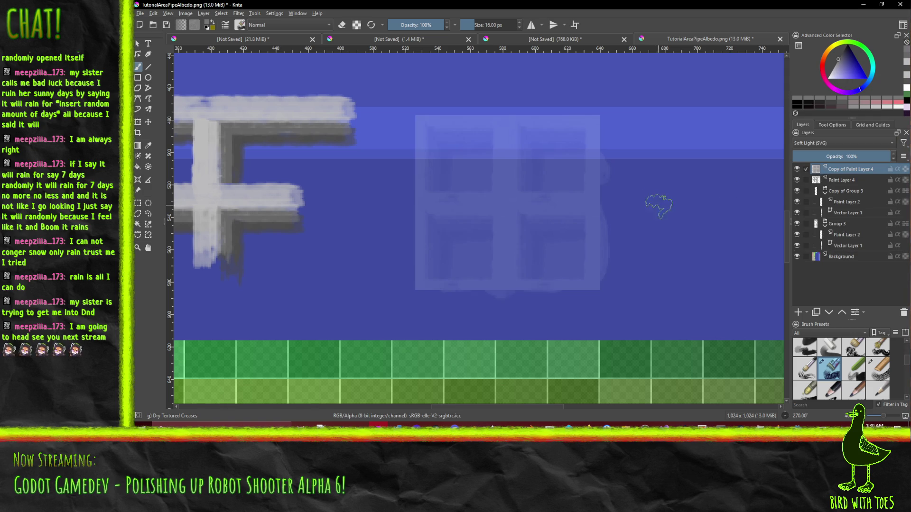
scroll(649, 208, down, 6)
scroll(649, 207, up, 3)
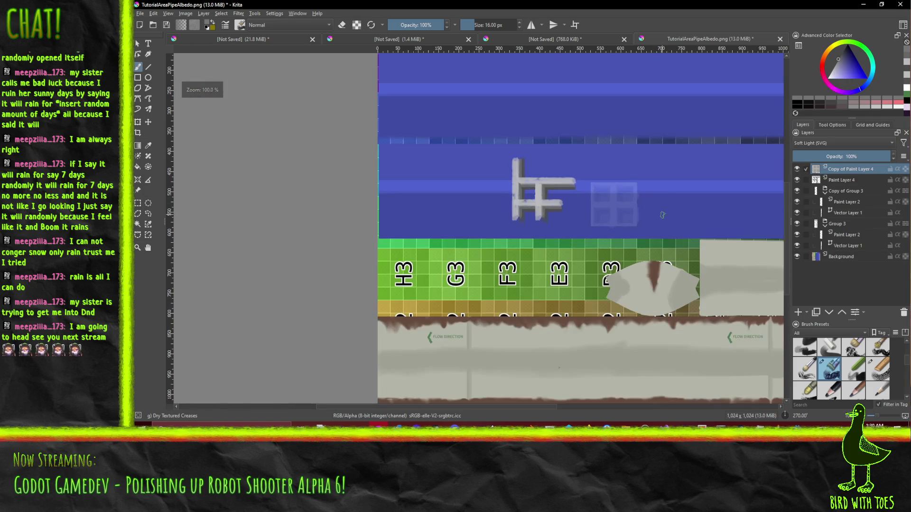
scroll(663, 215, down, 2)
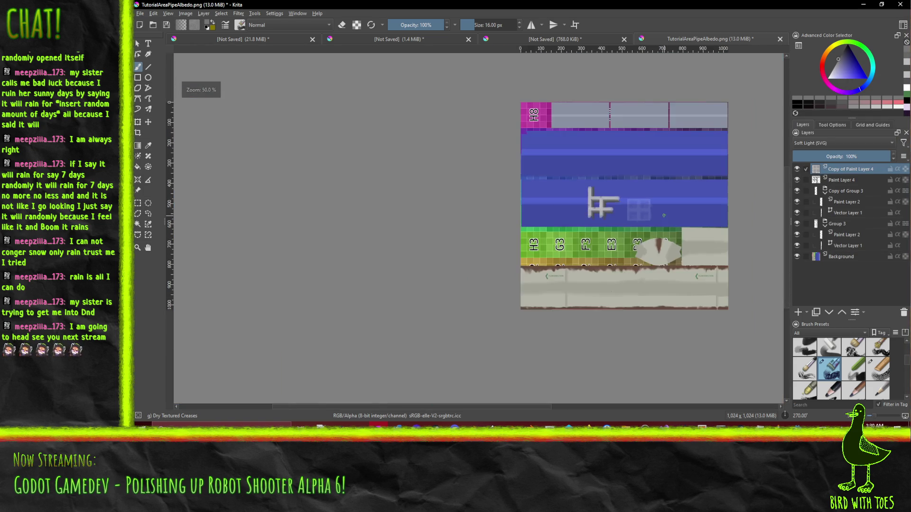
scroll(663, 215, up, 4)
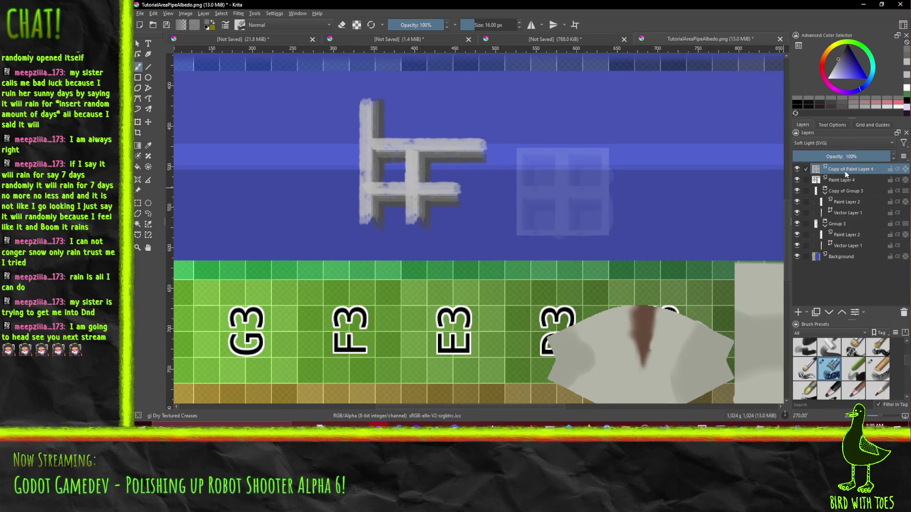
click(204, 13)
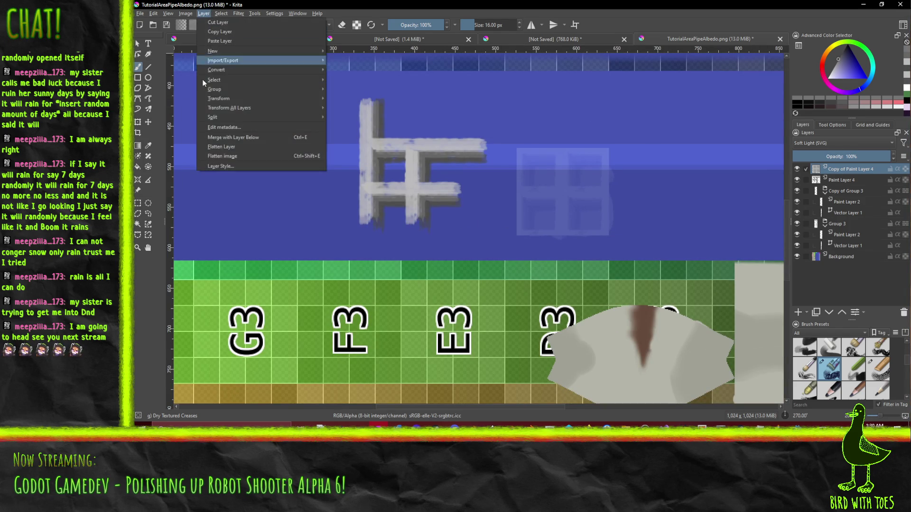
Step: Scale the grate layer to about 5%, with width and height measured in percent
mouse_move(260, 117)
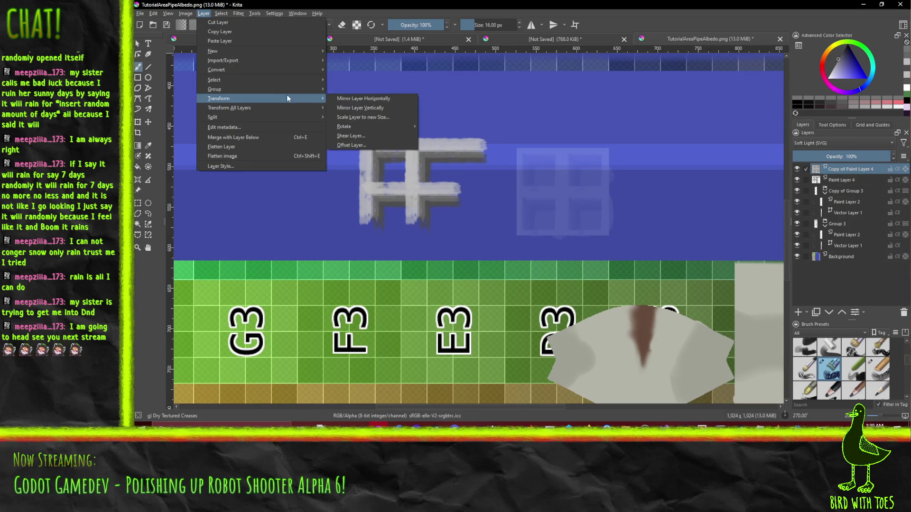
click(382, 118)
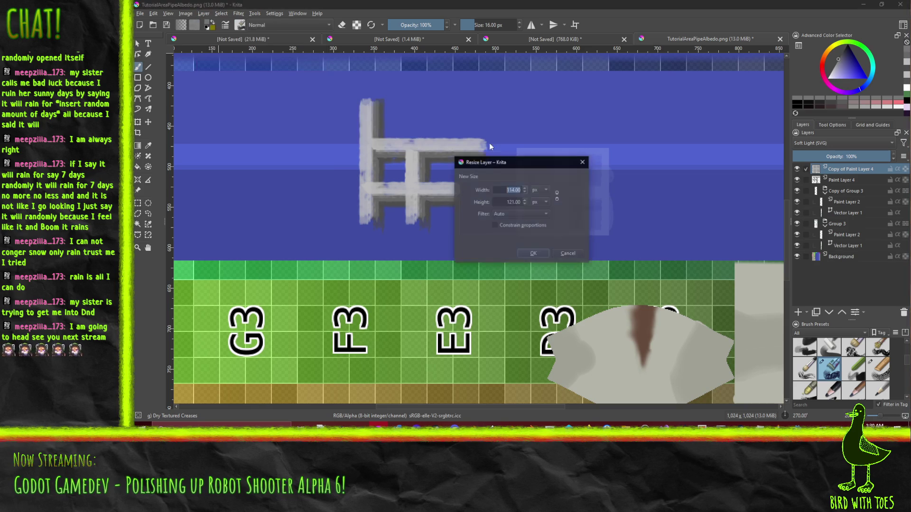
click(546, 189)
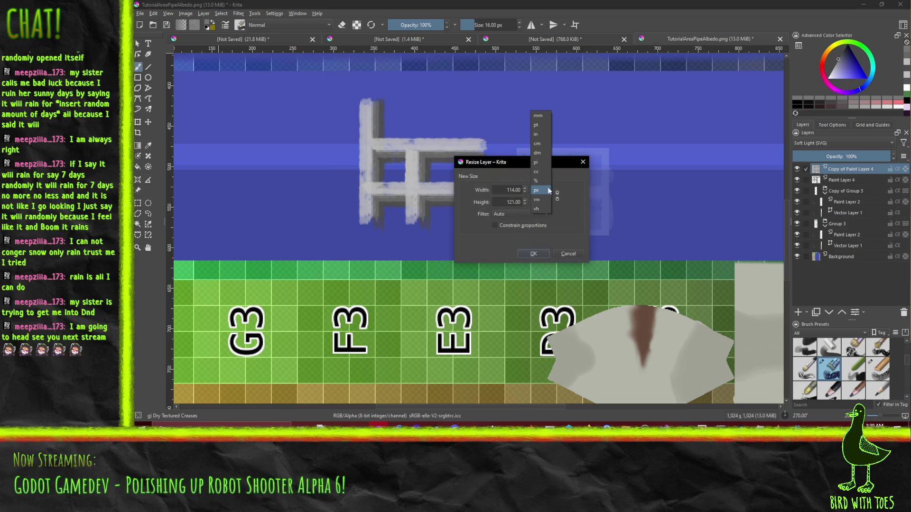
click(549, 190)
click(541, 190)
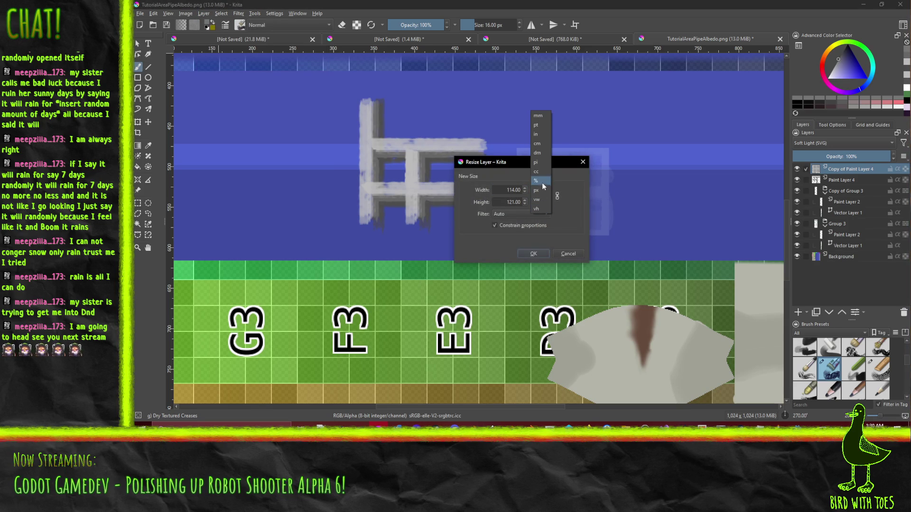
click(540, 180)
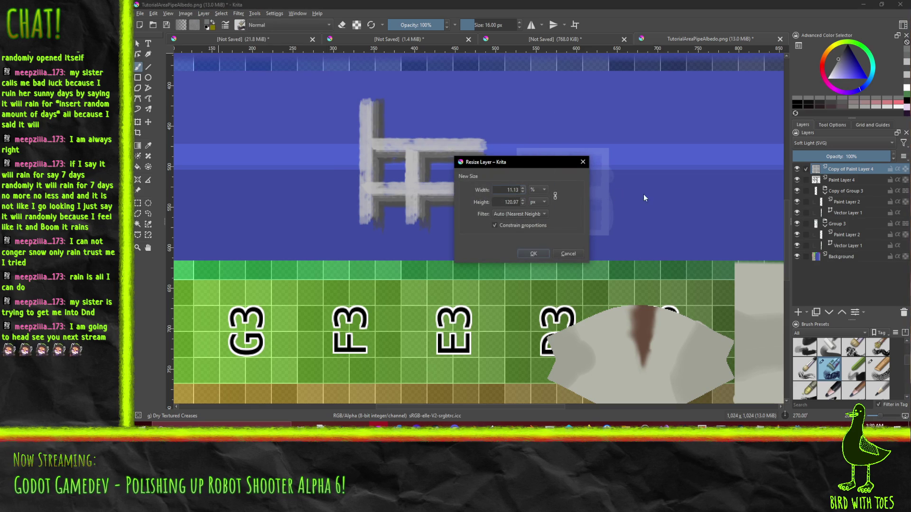
click(543, 201)
click(544, 198)
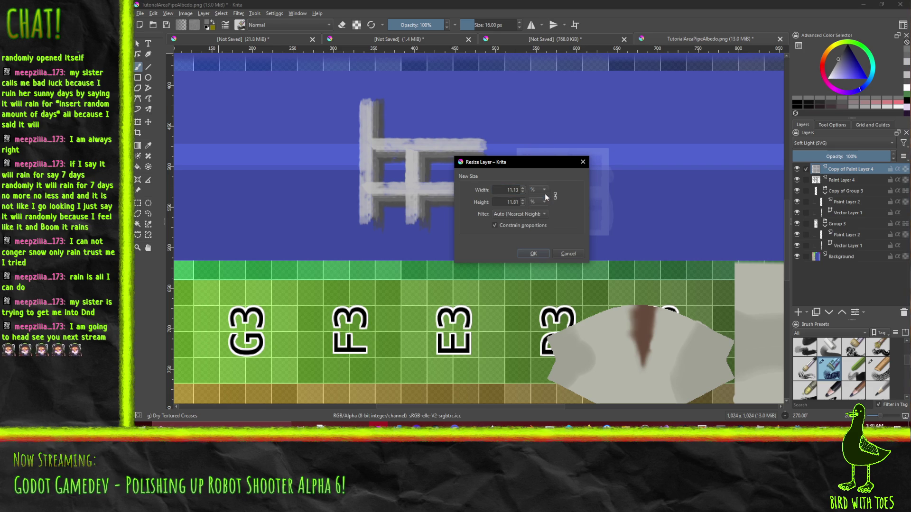
click(547, 190)
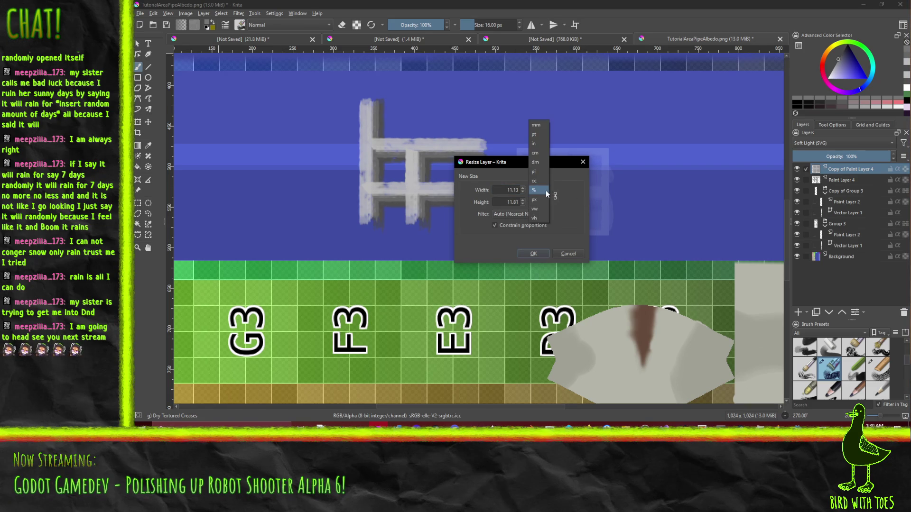
click(571, 189)
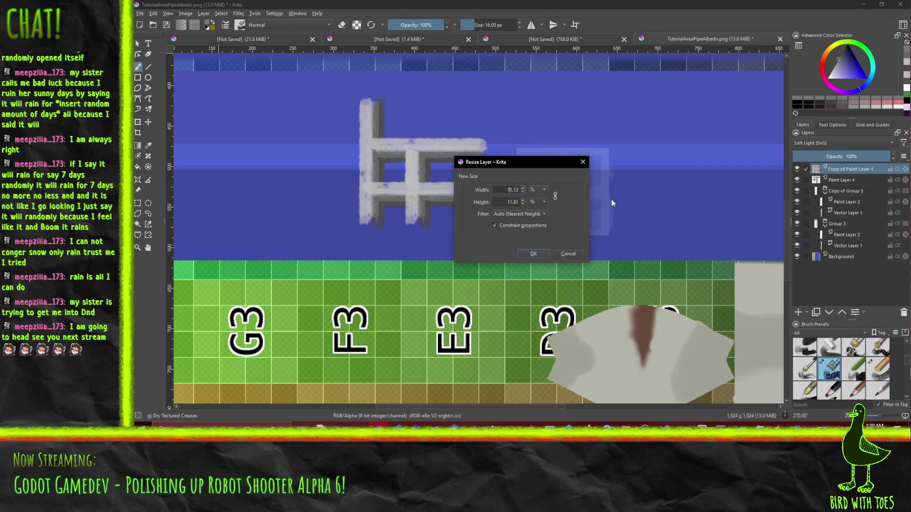
key(Delete)
key(Delete)
click(533, 254)
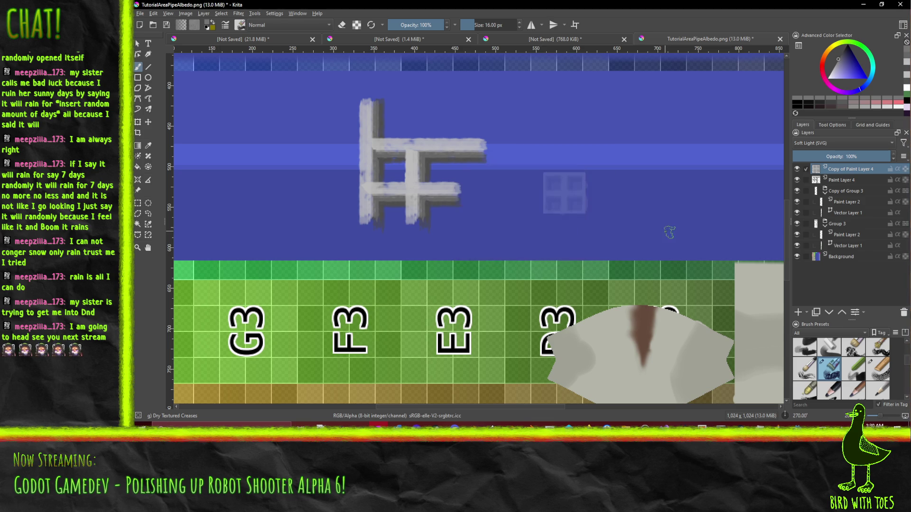
Step: Undo the previous resize of the grate tile layer
scroll(655, 229, down, 3)
scroll(655, 228, up, 2)
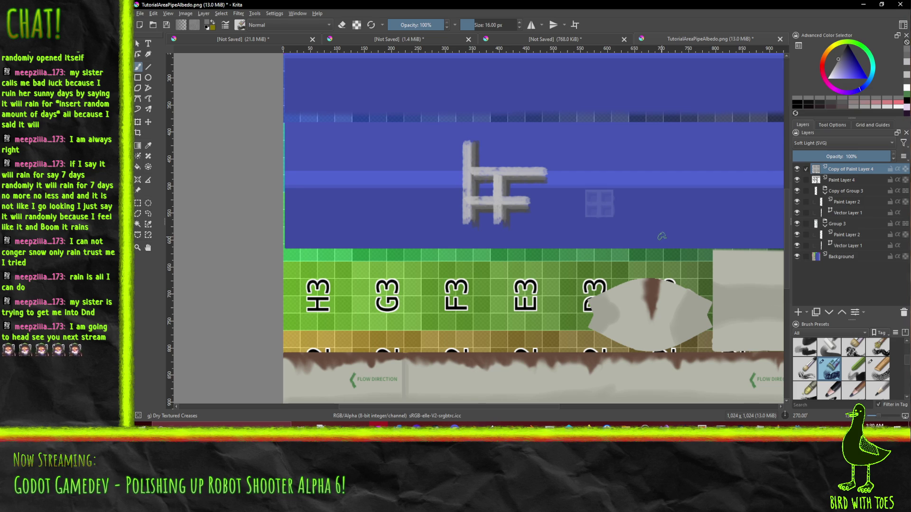
key(ctrl+z)
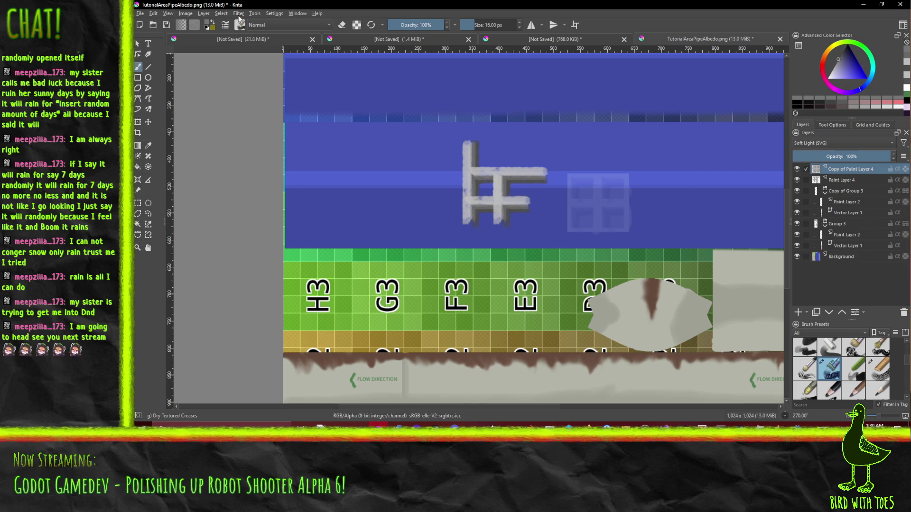
Step: Scale the grate layer to 32 × 34 px with Nearest Neighbour filtering
click(208, 16)
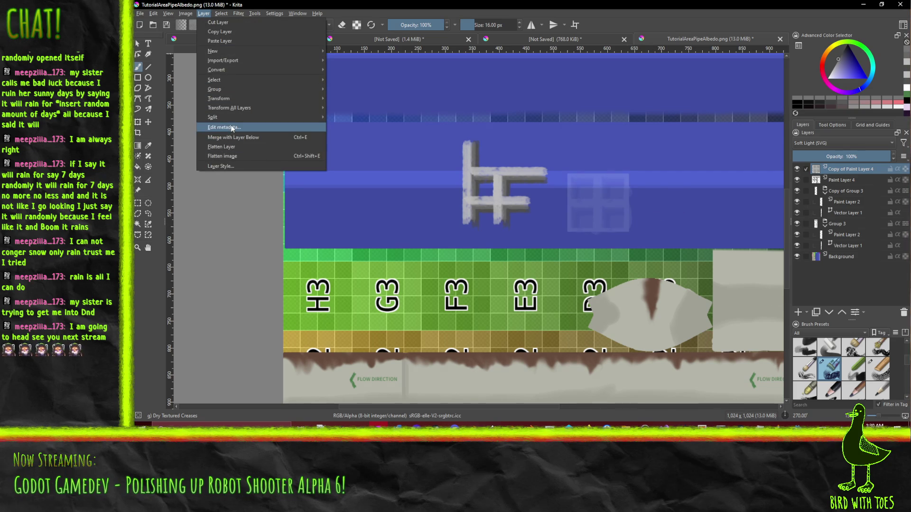
mouse_move(237, 98)
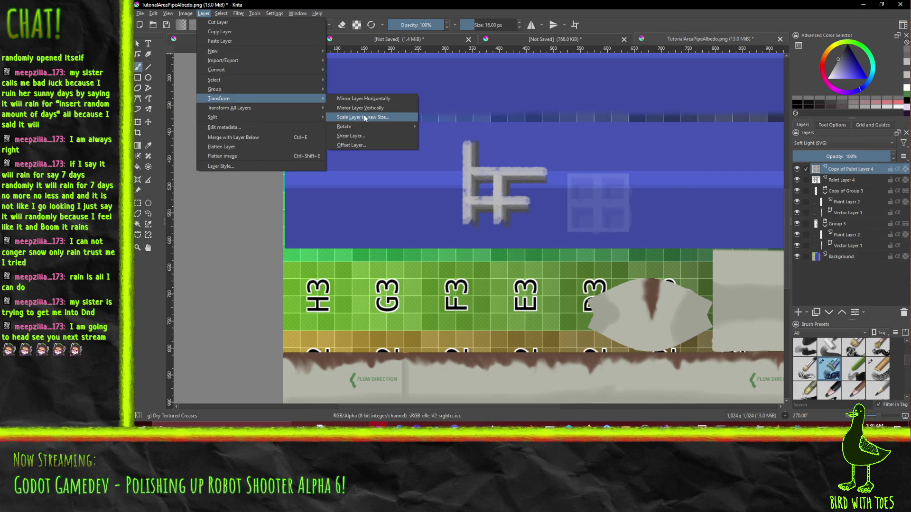
click(385, 116)
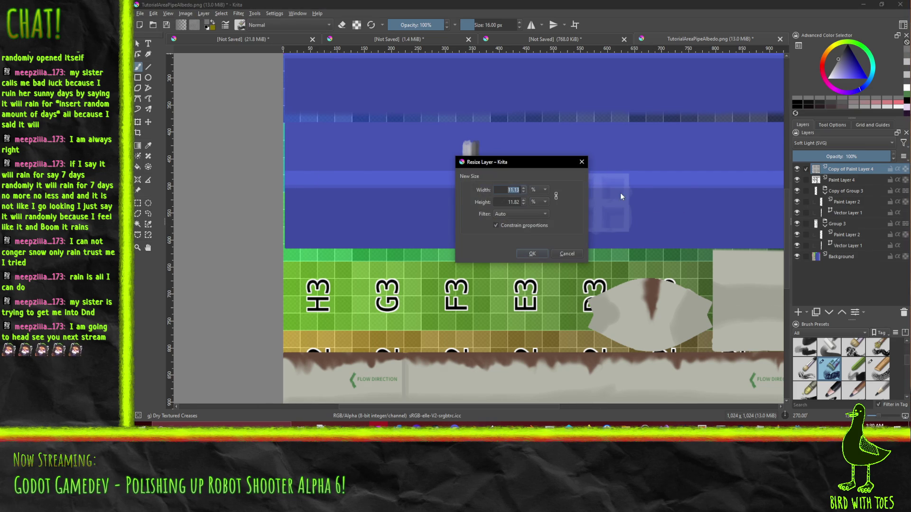
click(547, 192)
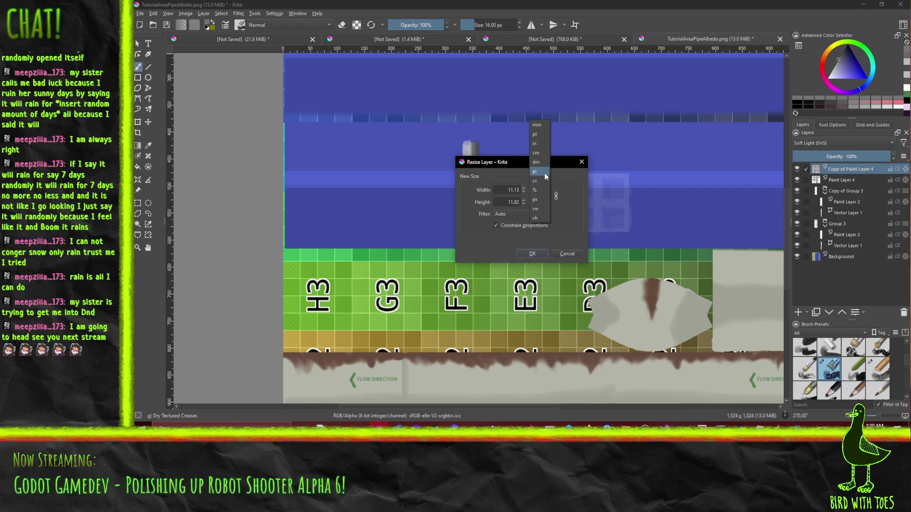
click(545, 171)
click(545, 204)
click(541, 190)
click(541, 192)
click(546, 218)
click(544, 202)
click(546, 230)
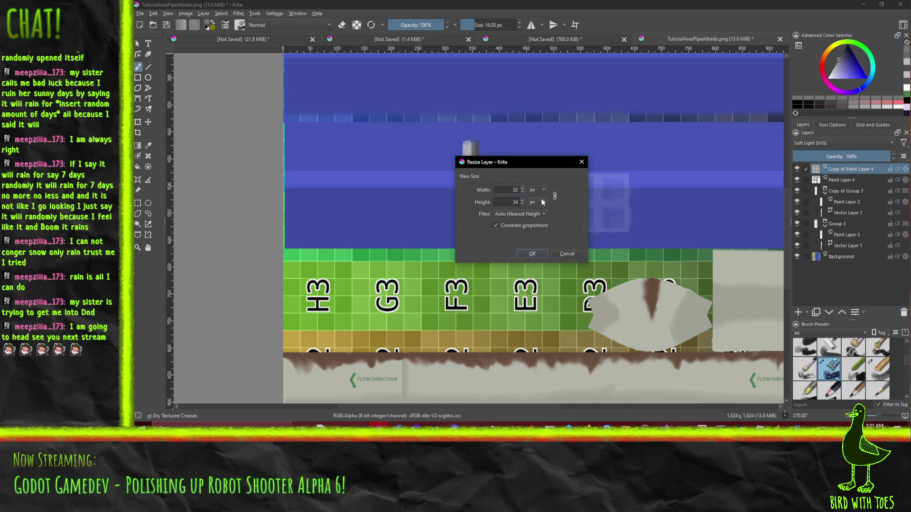
click(531, 255)
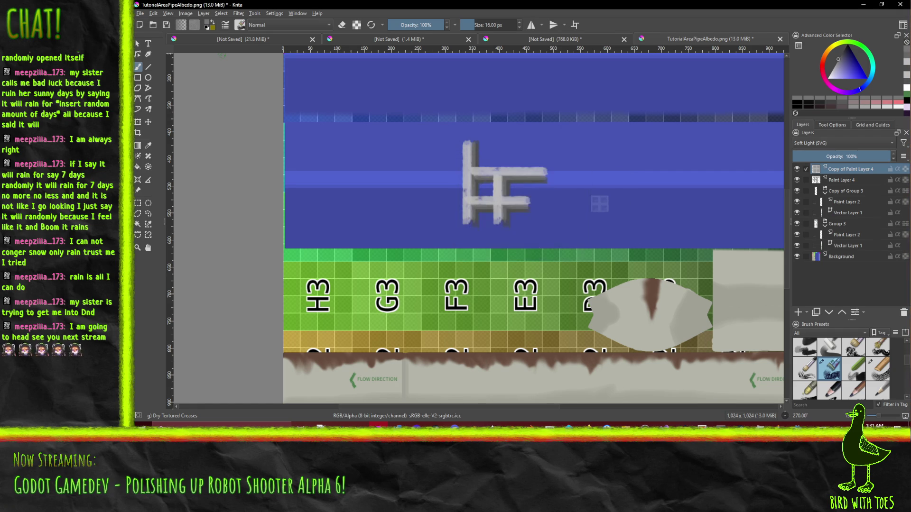
Step: Duplicate the tile and shift the copy right, then undo both changes
scroll(615, 203, up, 3)
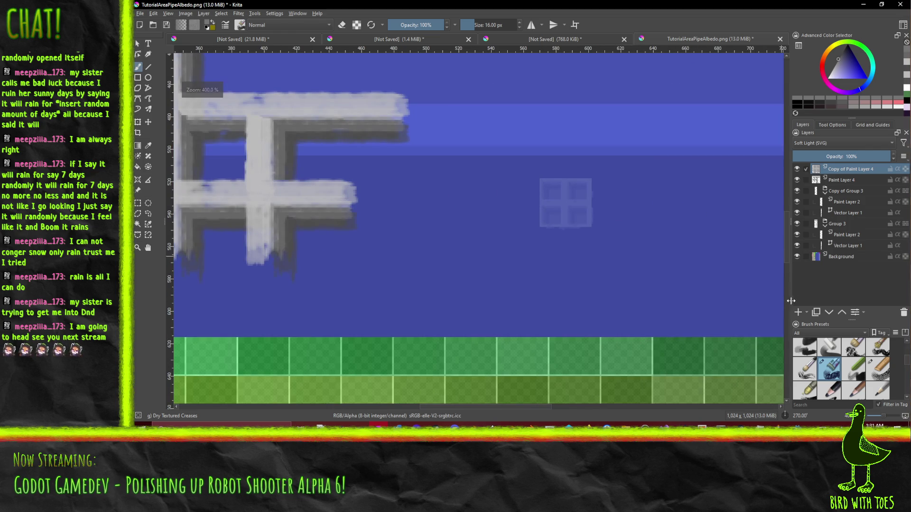
key(ctrl+j)
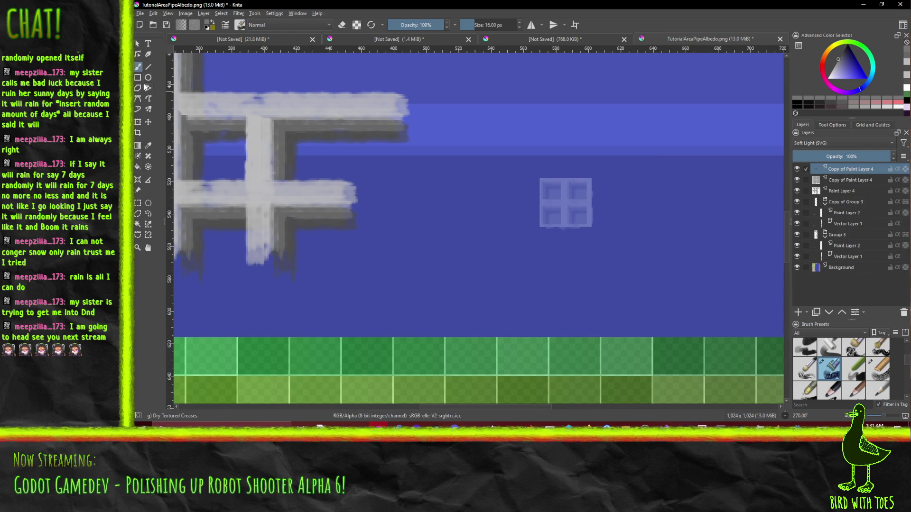
click(148, 122)
mouse_move(556, 199)
mouse_down()
mouse_move(631, 200)
mouse_move(608, 199)
mouse_up()
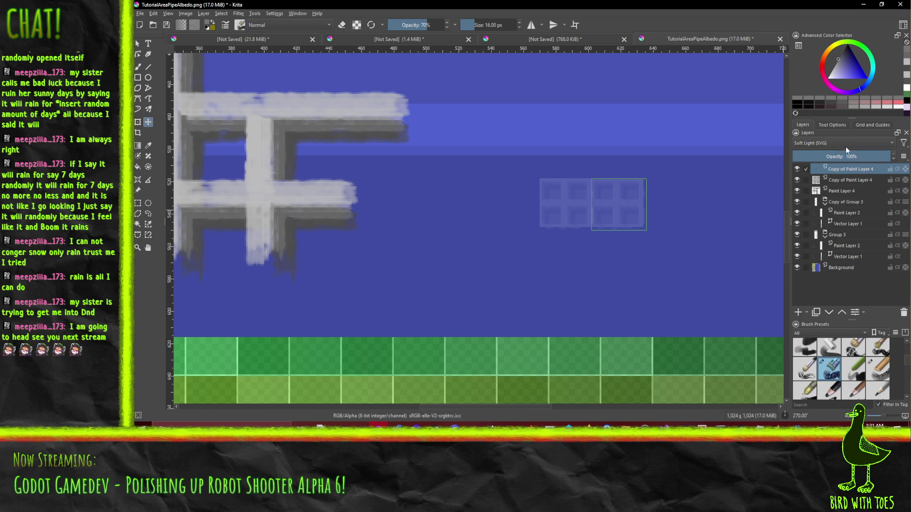
key(ctrl+z)
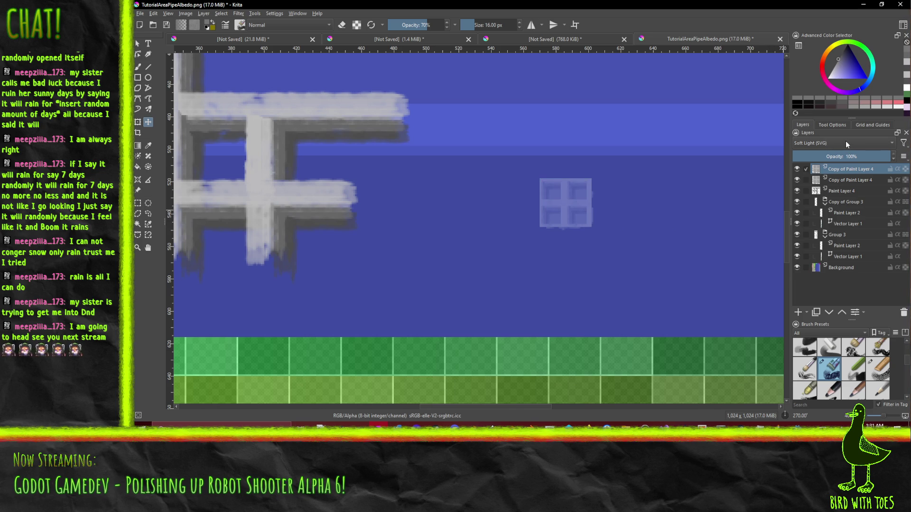
key(ctrl+z)
Step: Set the tile layer's blending to Multiply, then back to Normal
click(846, 143)
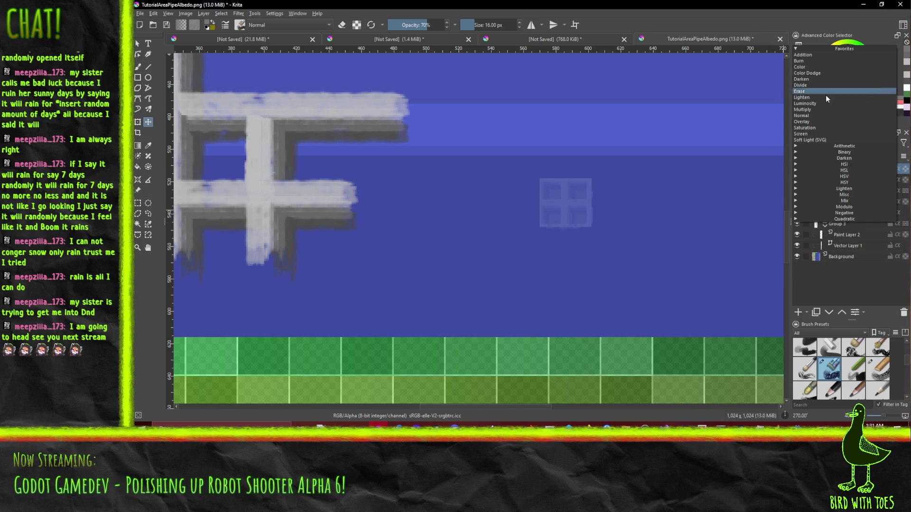
click(832, 109)
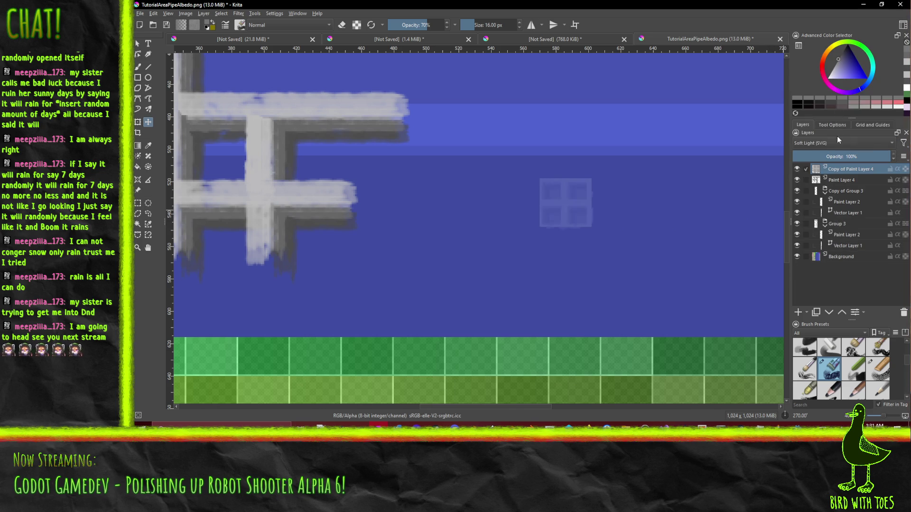
click(837, 142)
click(825, 119)
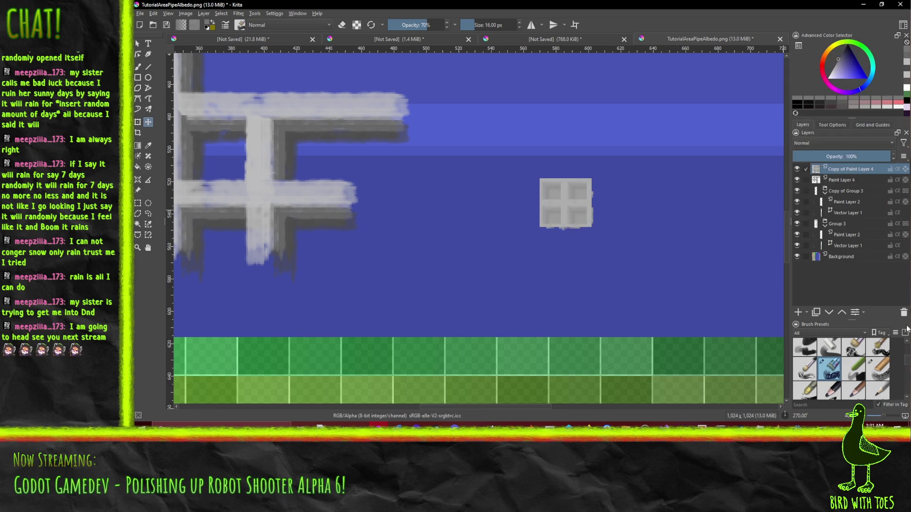
Step: Place tile copies side by side into a four-wide block and merge them
drag(574, 208, 627, 209)
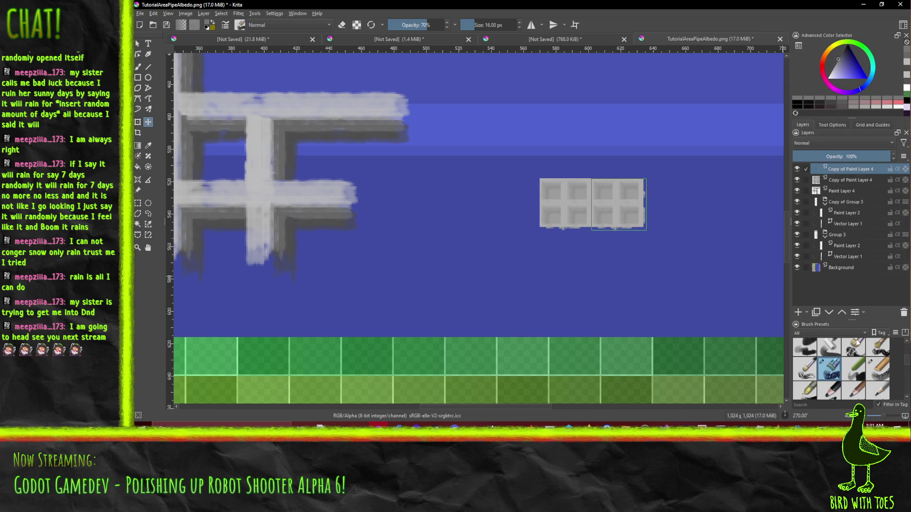
click(816, 312)
scroll(634, 216, up, 2)
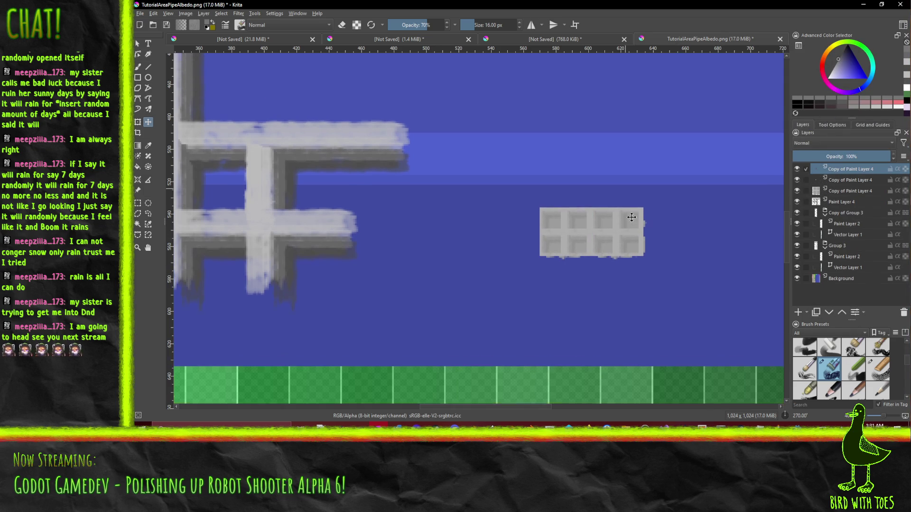
scroll(634, 216, down, 2)
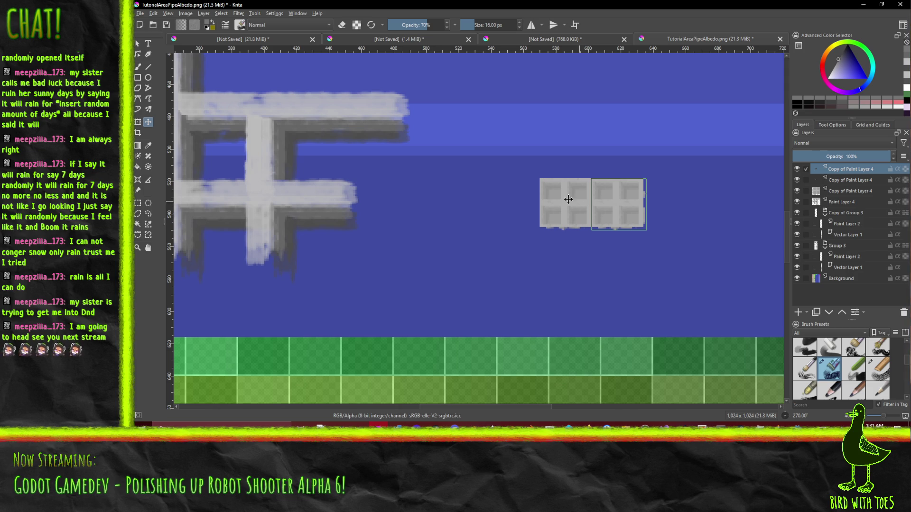
mouse_move(619, 220)
mouse_down()
mouse_move(618, 282)
mouse_move(619, 267)
mouse_move(580, 245)
mouse_up()
click(816, 312)
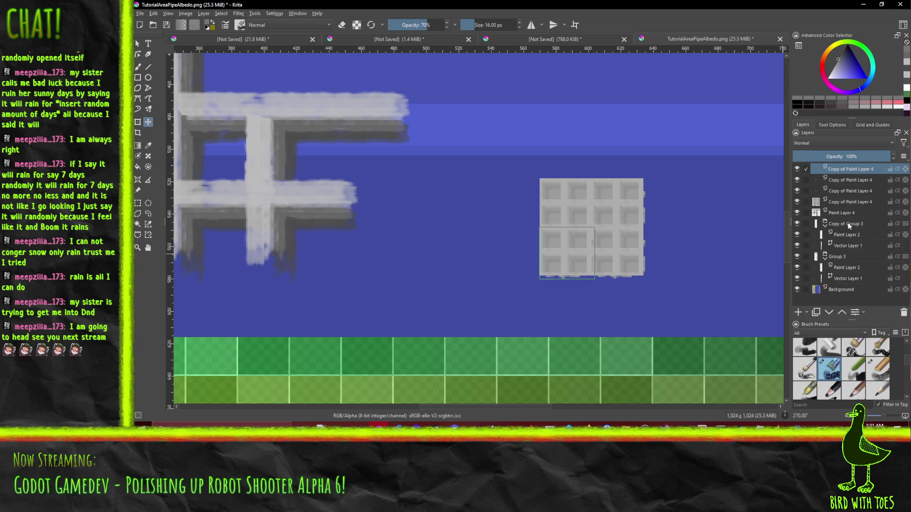
right_click(844, 166)
key(Escape)
key(ctrl+e)
key(ctrl+e)
key(ctrl+e)
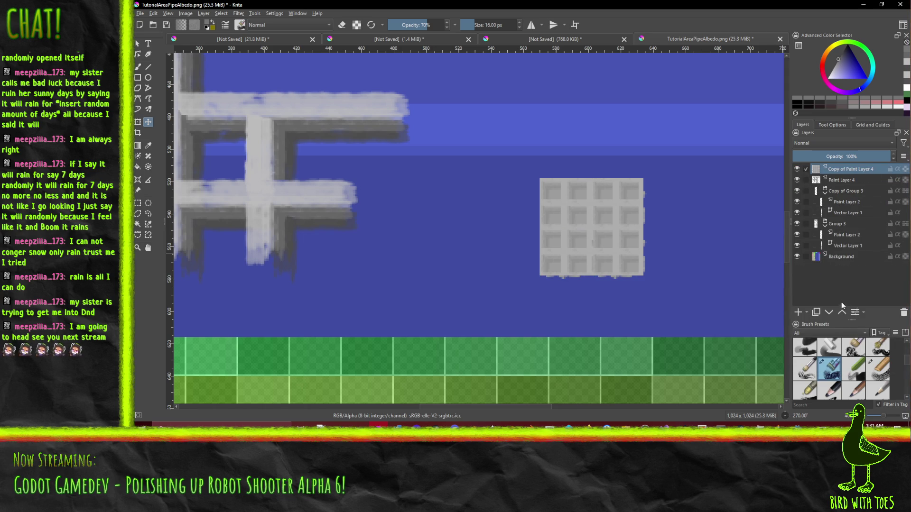
Step: Duplicate the merged block, place it below, and nudge it into exact alignment
key(ctrl+j)
mouse_move(598, 228)
mouse_down()
mouse_move(635, 266)
mouse_move(649, 309)
mouse_move(610, 327)
mouse_move(608, 319)
mouse_up()
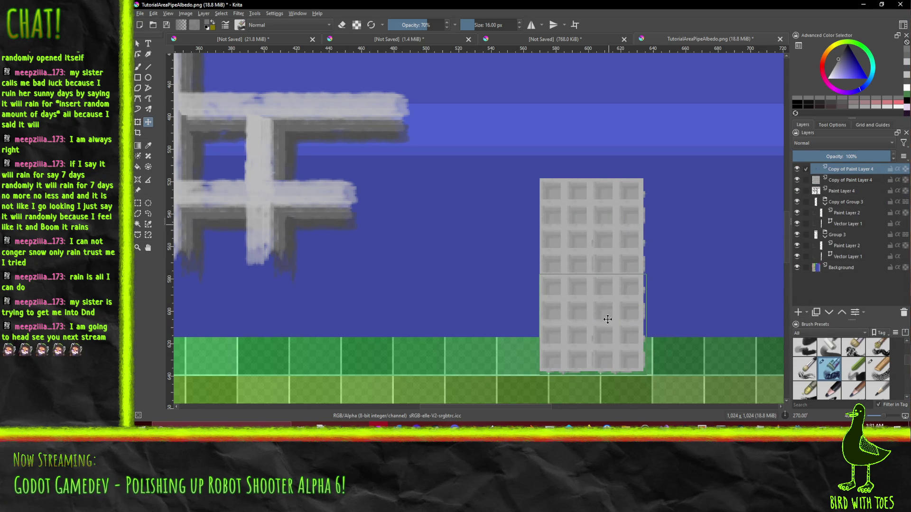
ctrl+scroll(677, 308, up, 1)
key(Right)
key(Down)
key(Down)
key(Left)
key(Down)
key(Left)
key(Left)
key(Up)
key(Left)
key(Left)
key(Up)
key(Up)
key(Right)
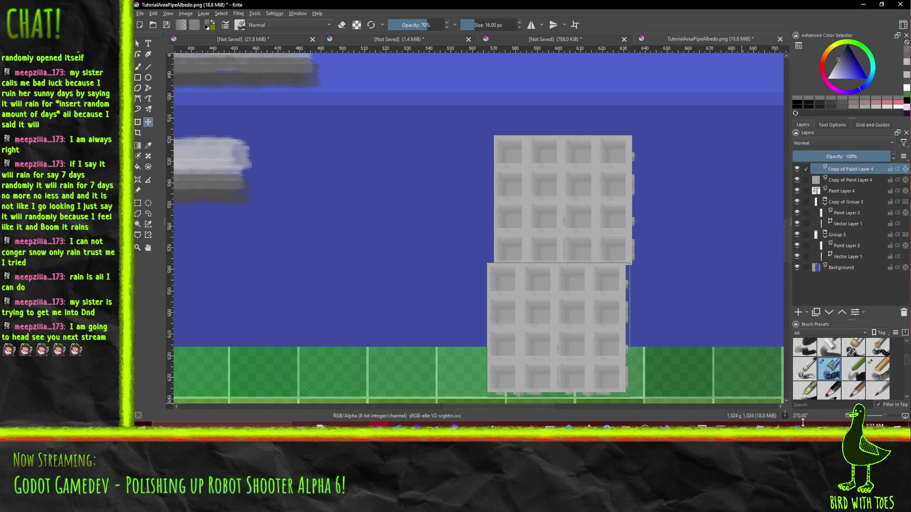
Step: Reset the canvas rotation to 0° and nudge the tile block into place
text(0)
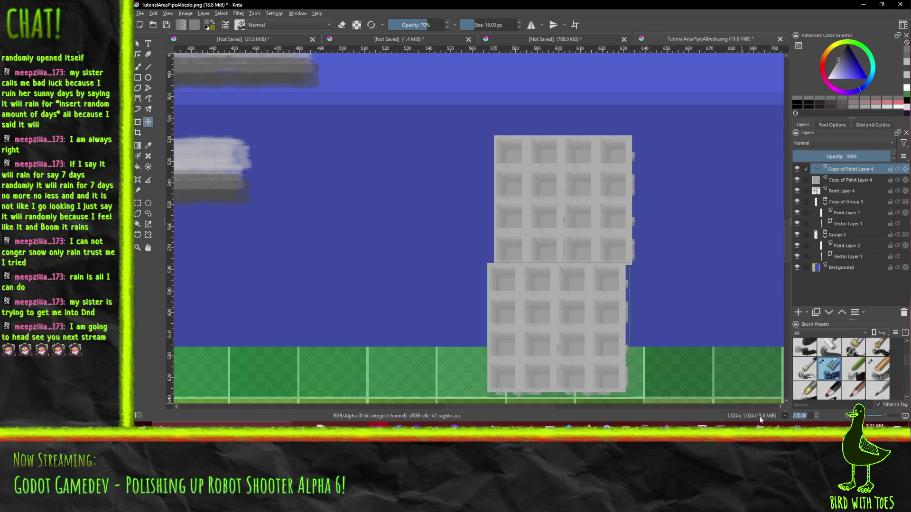
key(Return)
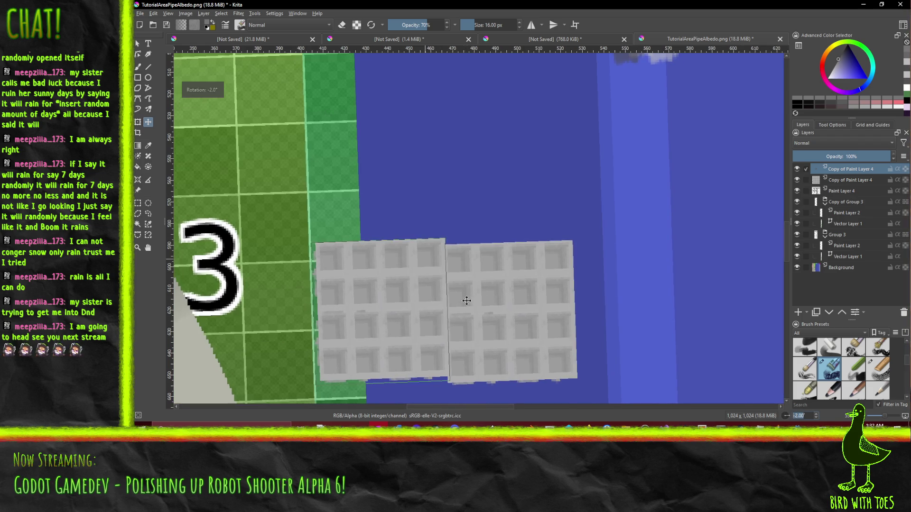
key(Down)
key(Left)
key(Down)
key(Down)
scroll(382, 298, down, 3)
scroll(381, 297, up, 3)
scroll(380, 297, down, 1)
Step: Duplicate the block, place copies below and to the right, and merge them
key(ctrl+j)
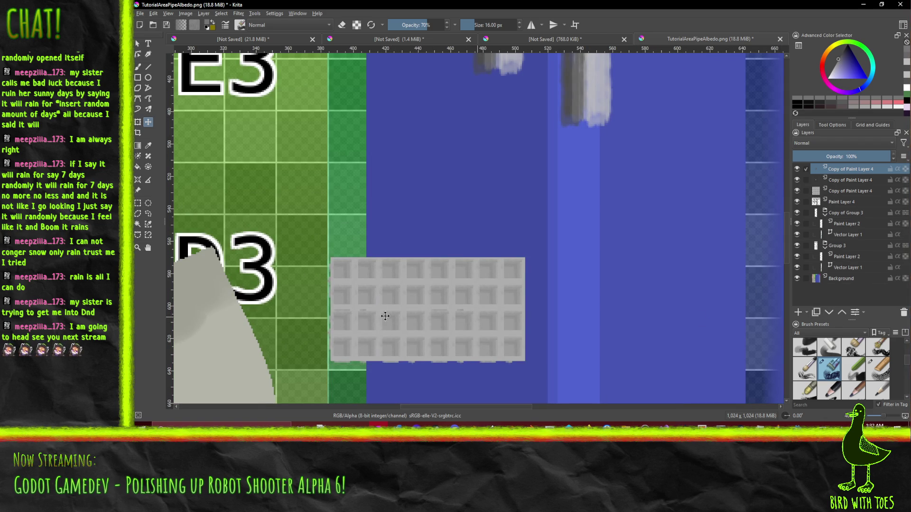
mouse_move(387, 280)
mouse_down()
mouse_move(394, 378)
mouse_move(361, 388)
mouse_move(458, 397)
mouse_move(447, 399)
mouse_up()
click(816, 317)
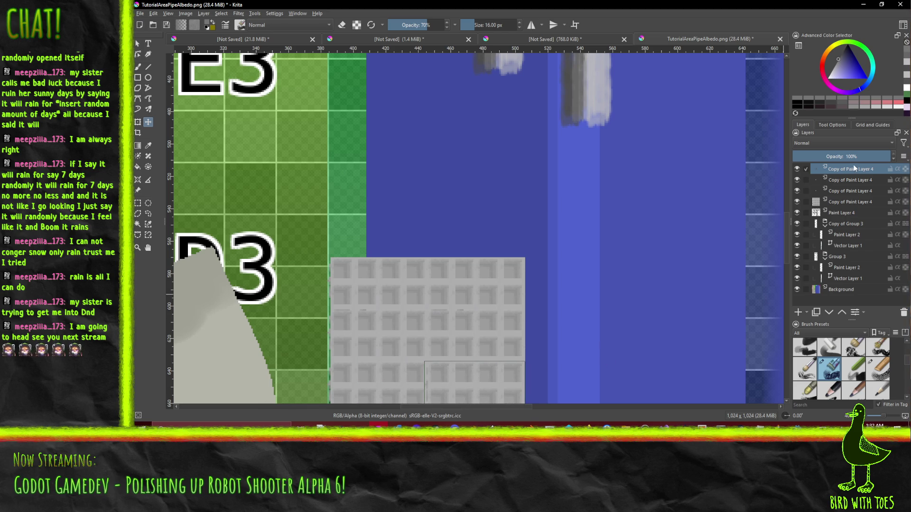
key(ctrl+e)
key(ctrl+e)
key(ctrl+e)
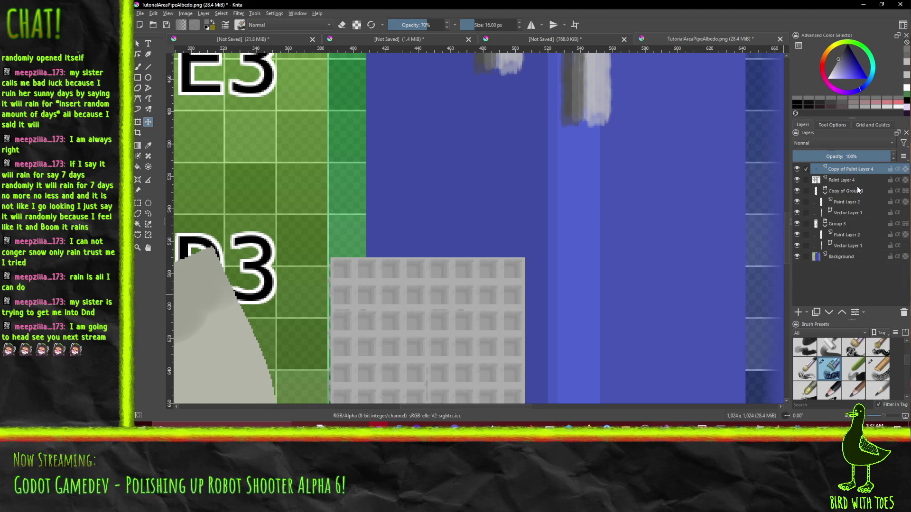
scroll(499, 231, down, 5)
scroll(499, 231, up, 3)
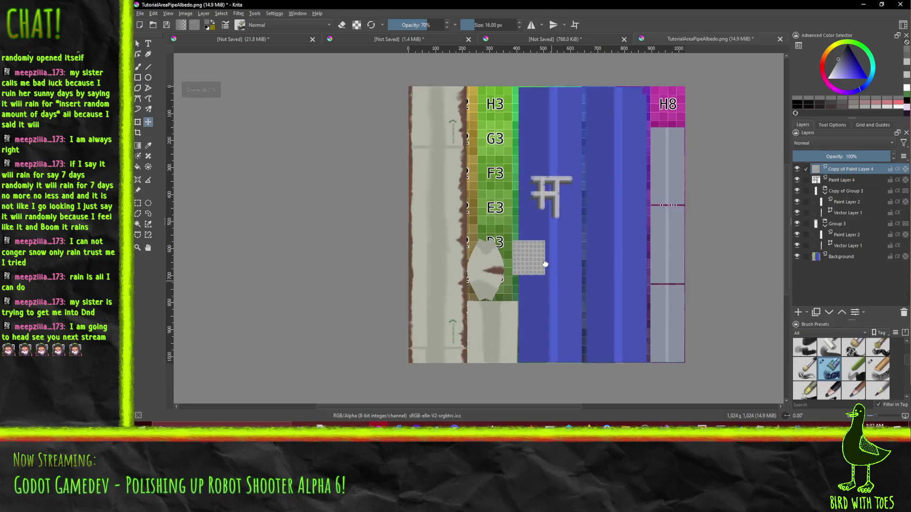
Step: Duplicate the tile block, move the copy, and merge the two grate copies
scroll(499, 231, up, 2)
click(816, 312)
mouse_move(528, 238)
mouse_down()
mouse_move(541, 137)
mouse_move(535, 343)
mouse_up()
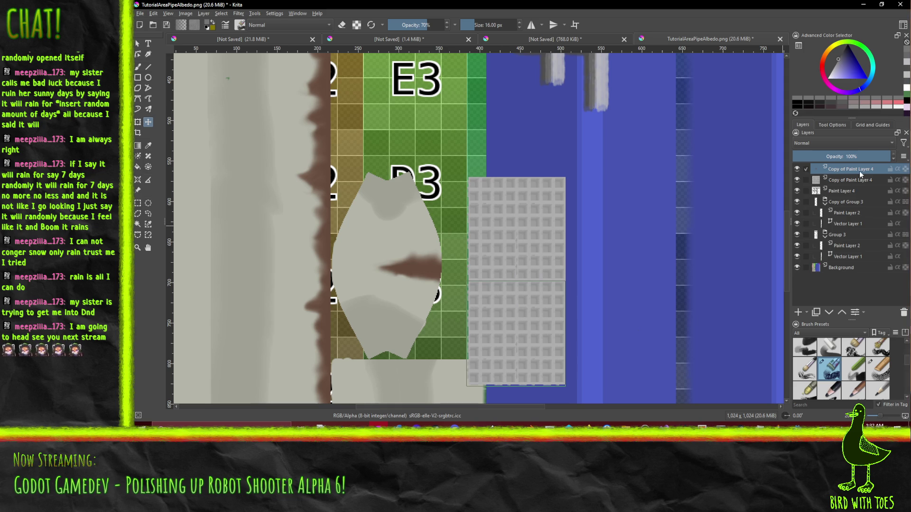
key(ctrl+e)
Step: Duplicate the grate layer, shift it upward, then delete the extra copy
click(817, 312)
drag(545, 275, 555, 117)
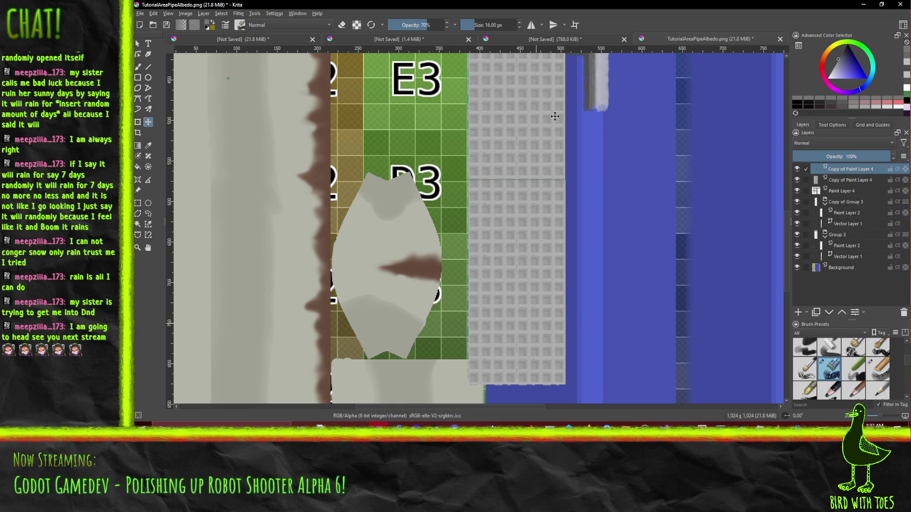
scroll(581, 142, up, 5)
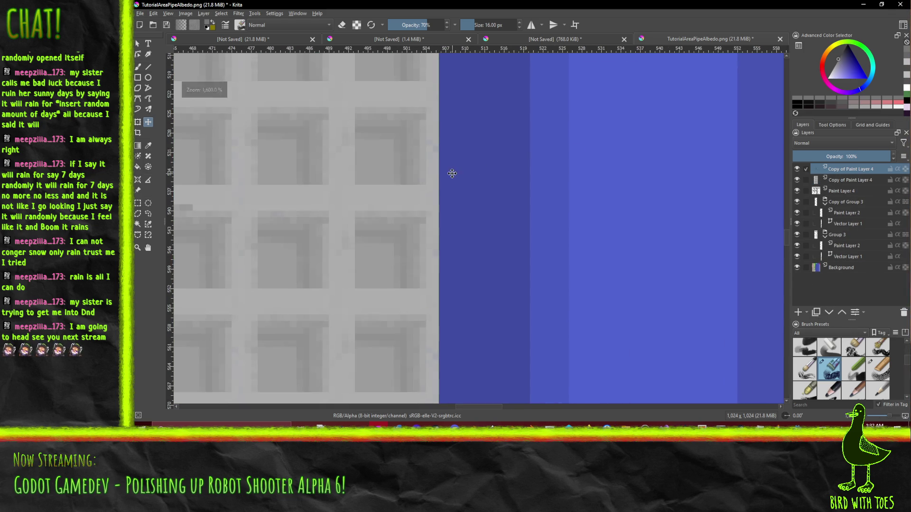
scroll(585, 144, down, 8)
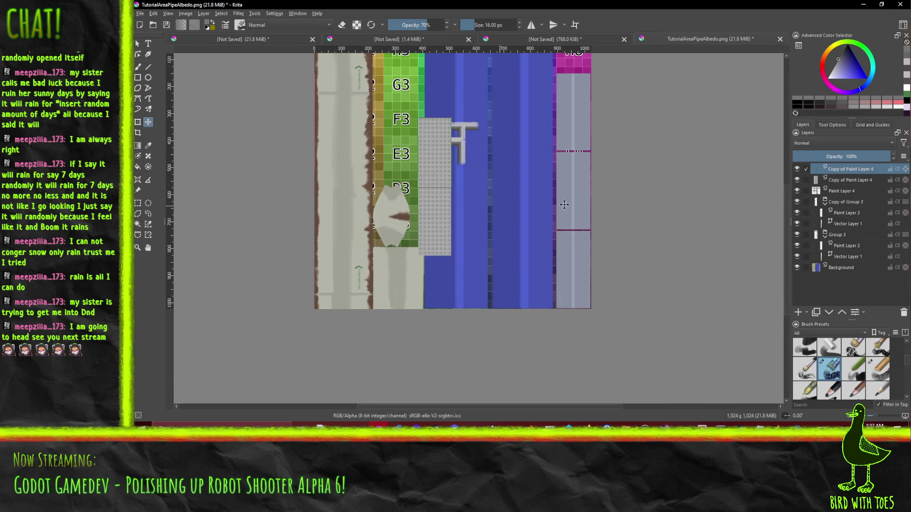
key(shift+Delete)
Step: Move the grate tiles onto the left pipe strip and nudge them into line
mouse_move(438, 193)
mouse_down()
mouse_move(366, 250)
mouse_move(352, 240)
mouse_move(362, 247)
mouse_up()
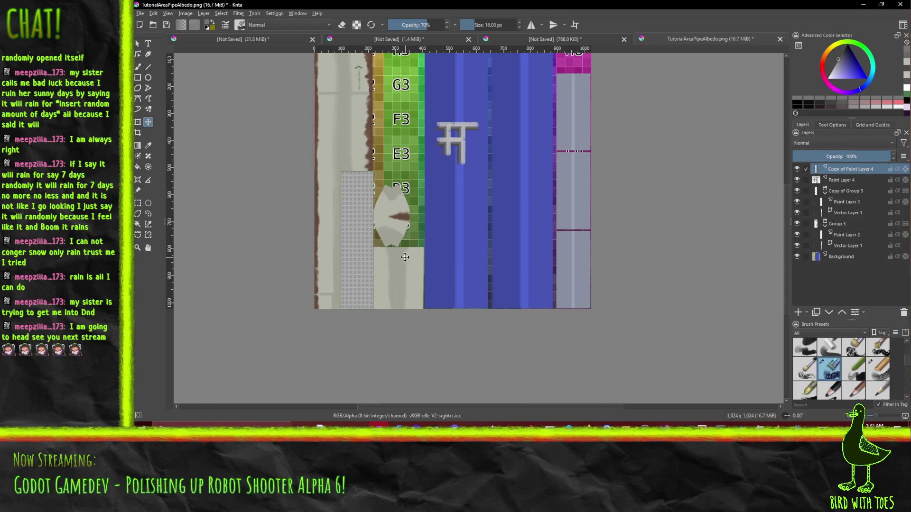
scroll(390, 263, up, 5)
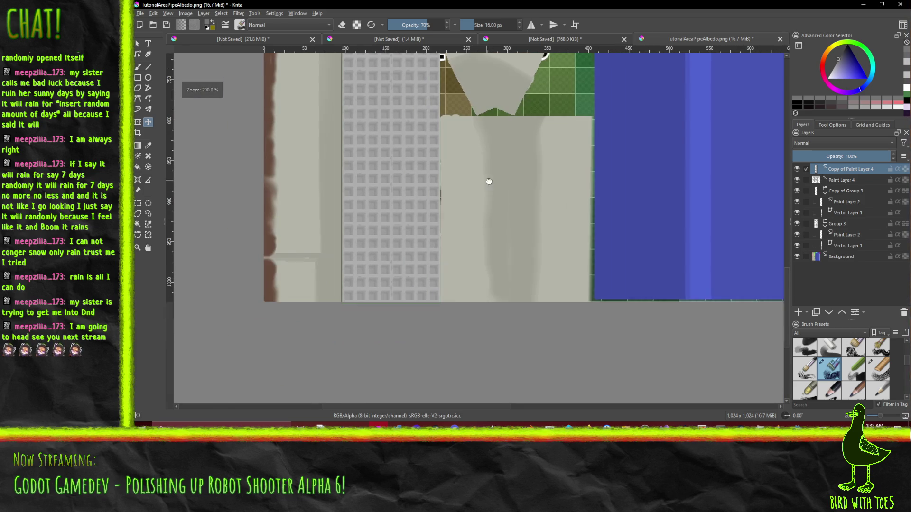
key(Left)
key(Left)
key(Left)
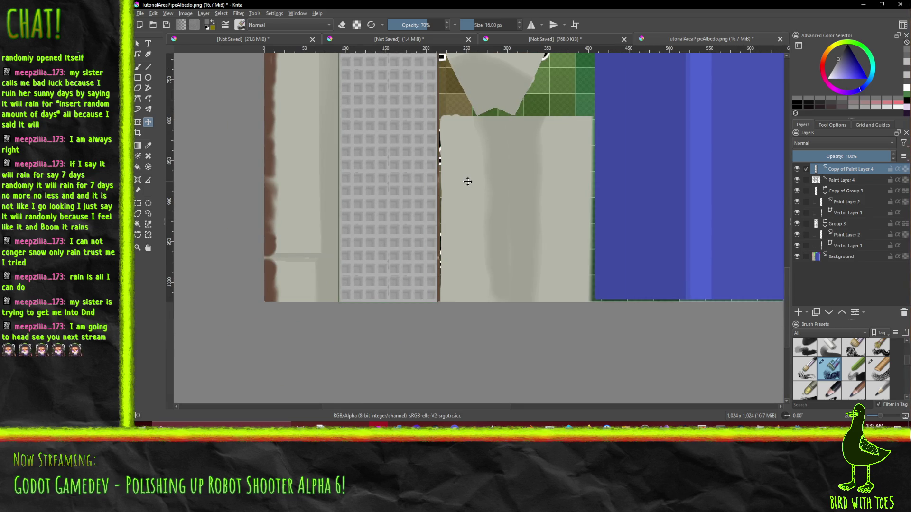
key(Right)
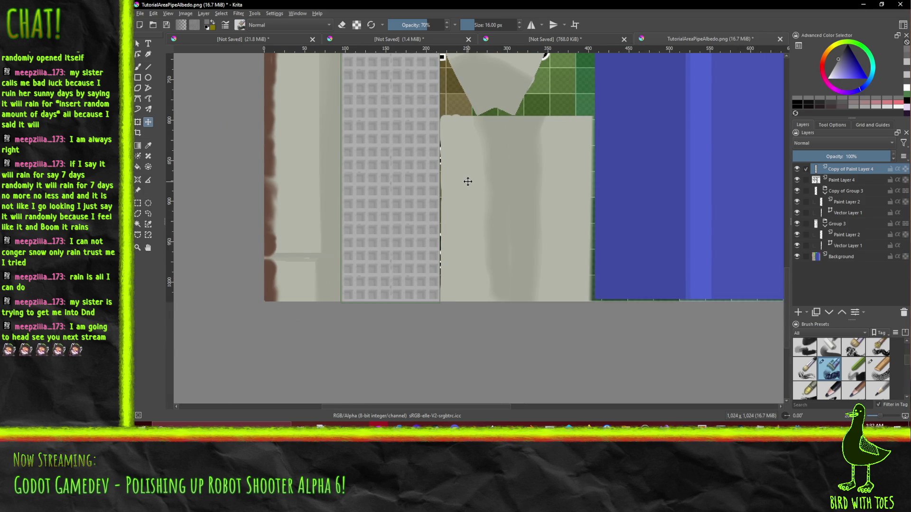
Step: Duplicate the grate, slide the copy left, and nudge it to close the seam
click(816, 312)
mouse_move(363, 179)
mouse_down()
mouse_move(270, 187)
mouse_move(290, 189)
mouse_up()
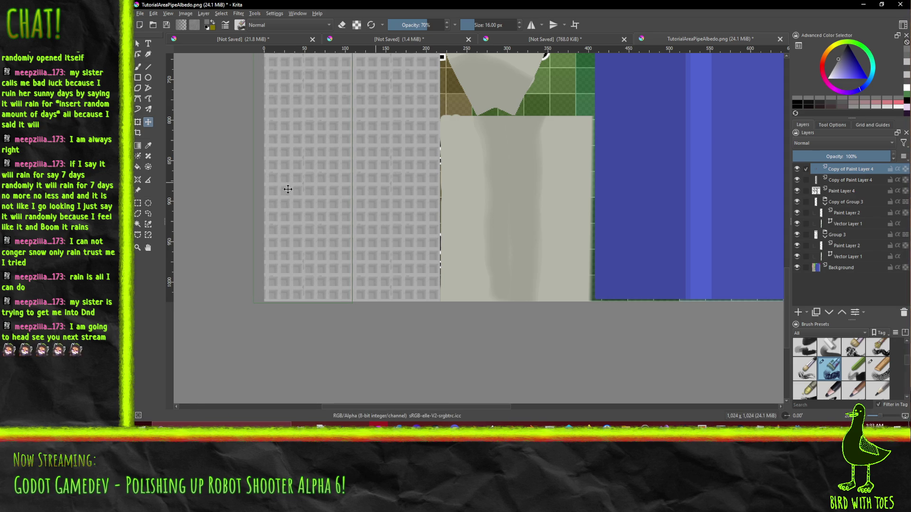
scroll(289, 189, up, 2)
scroll(295, 202, down, 1)
key(Right)
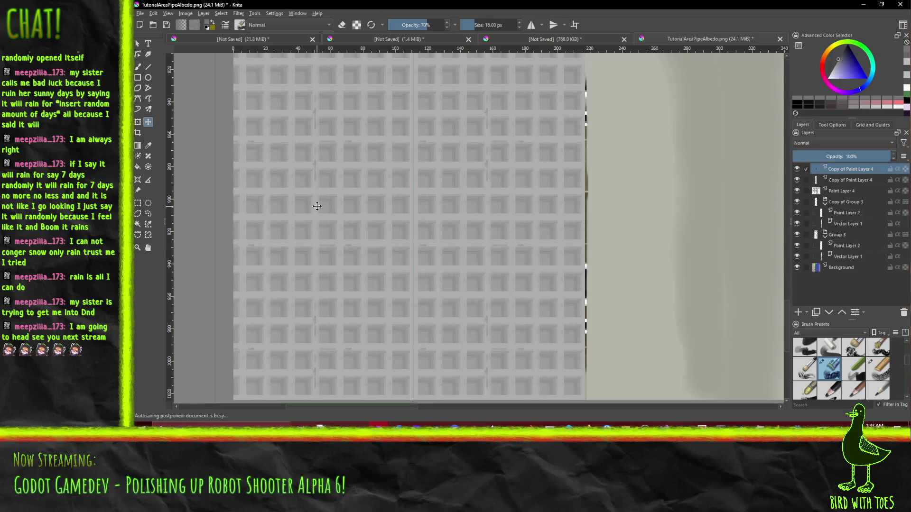
key(Right)
key(Right)
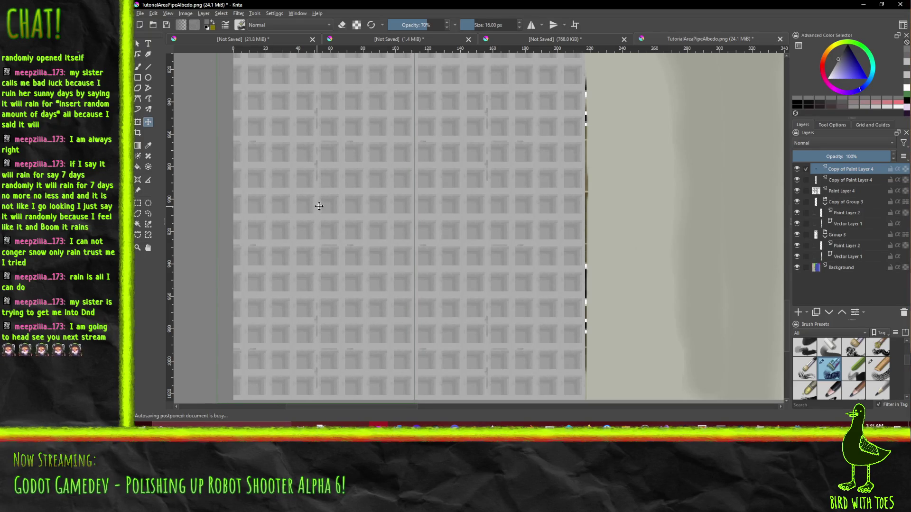
key(Right)
key(Right)
key(Right)
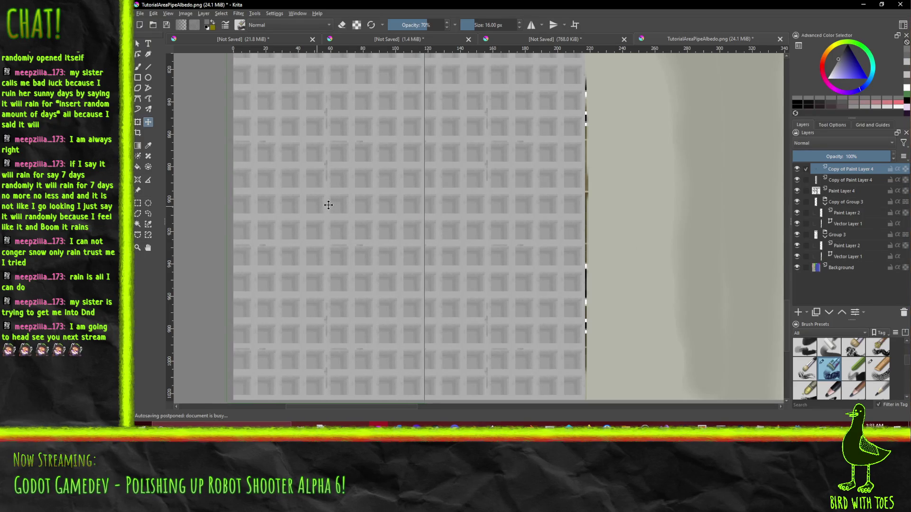
mouse_move(326, 205)
mouse_down()
mouse_move(316, 204)
mouse_move(332, 204)
mouse_up()
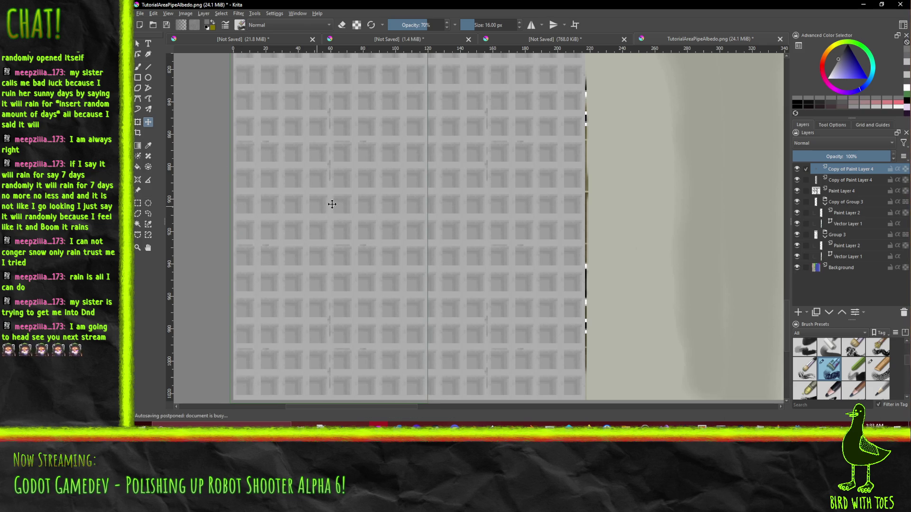
Step: Check the alignment and merge the two side-by-side grate copies into one layer
scroll(411, 209, down, 2)
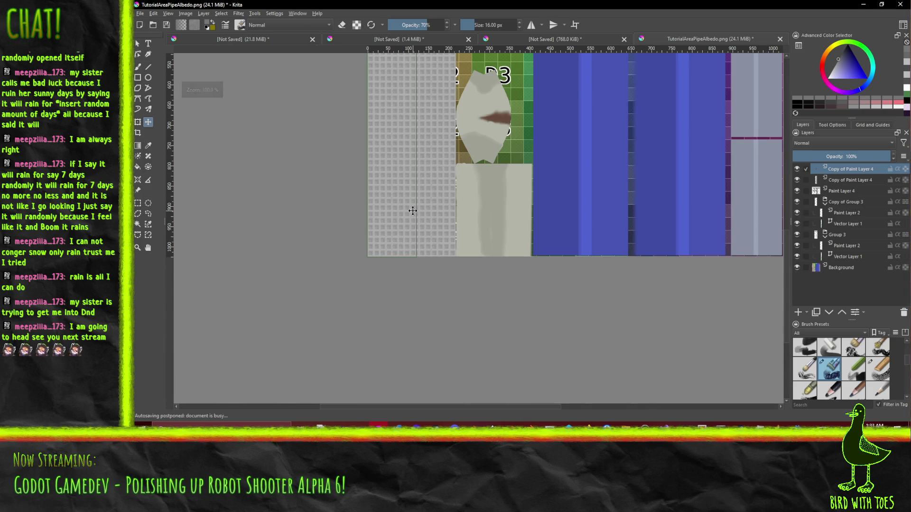
scroll(411, 204, up, 5)
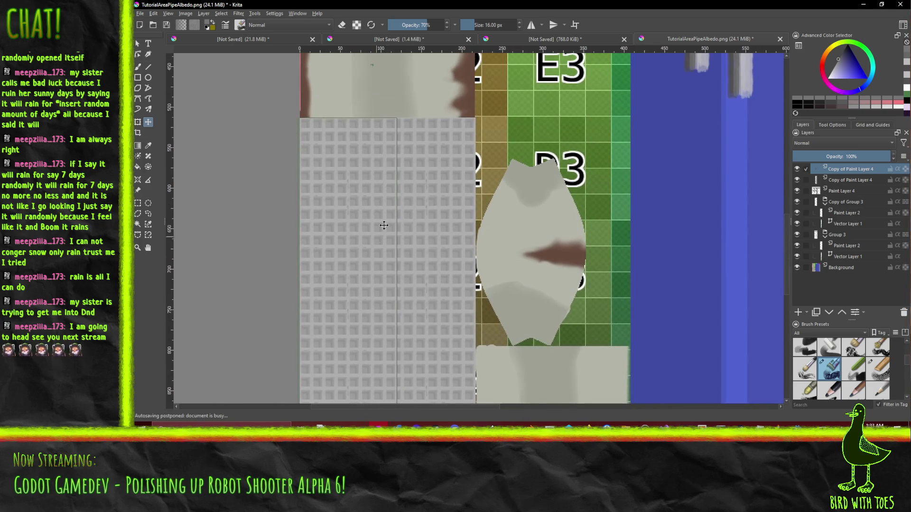
scroll(364, 230, down, 2)
scroll(366, 234, up, 2)
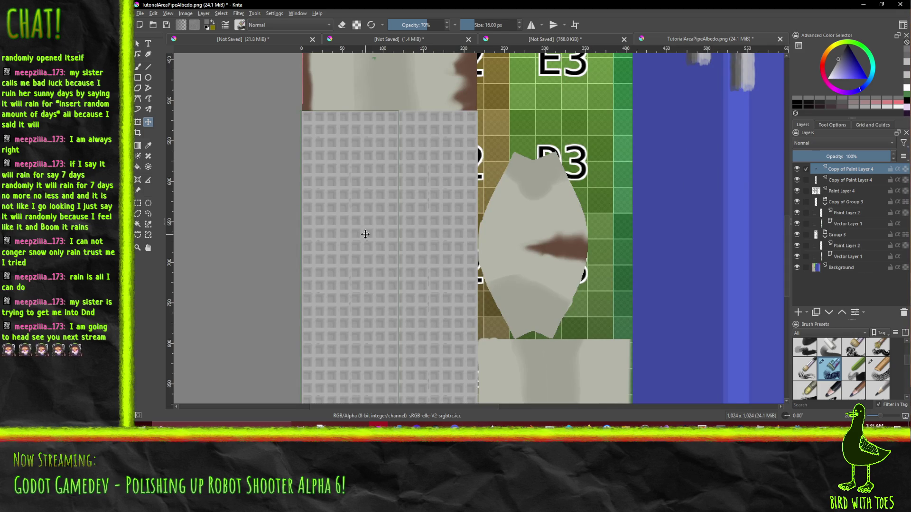
scroll(365, 233, up, 2)
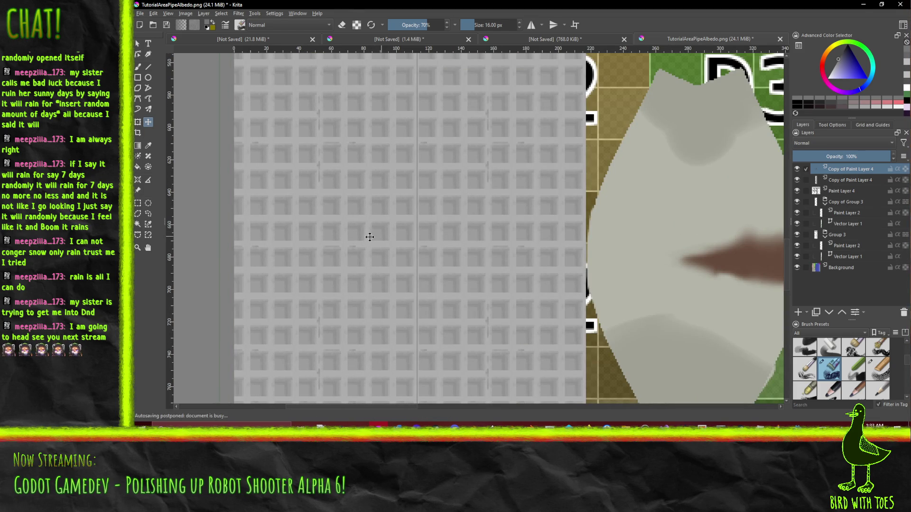
scroll(366, 235, down, 4)
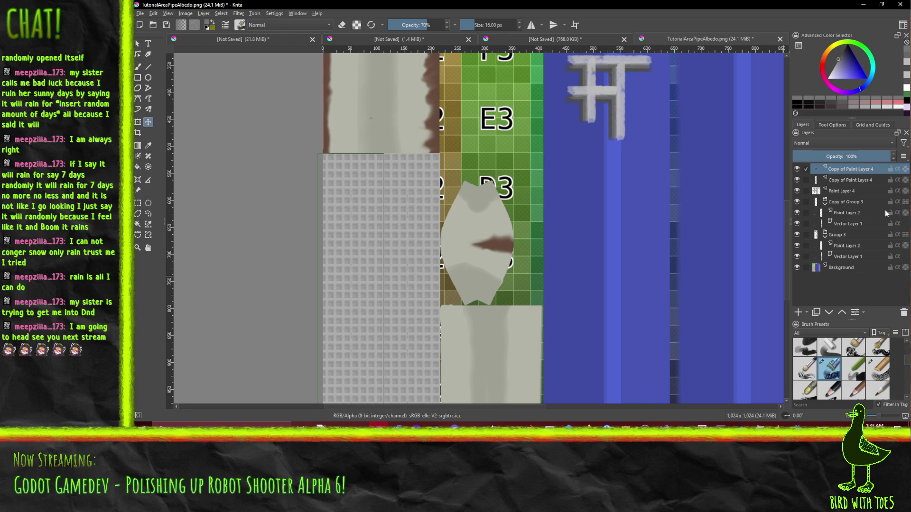
key(ctrl+e)
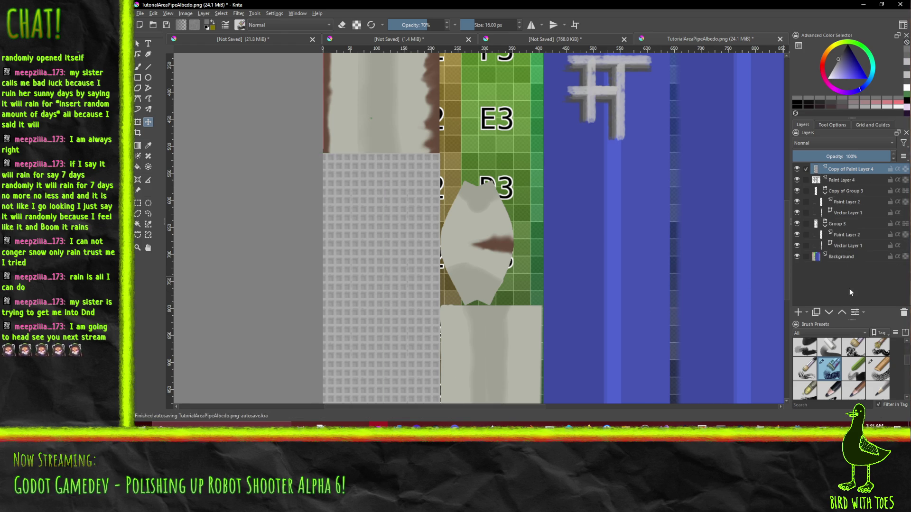
Step: Duplicate the grate and move the copy up the strip, nudging it over the brown edge
click(816, 312)
mouse_move(408, 351)
mouse_down()
mouse_move(407, 90)
mouse_move(431, 207)
mouse_move(431, 167)
mouse_move(431, 192)
mouse_up()
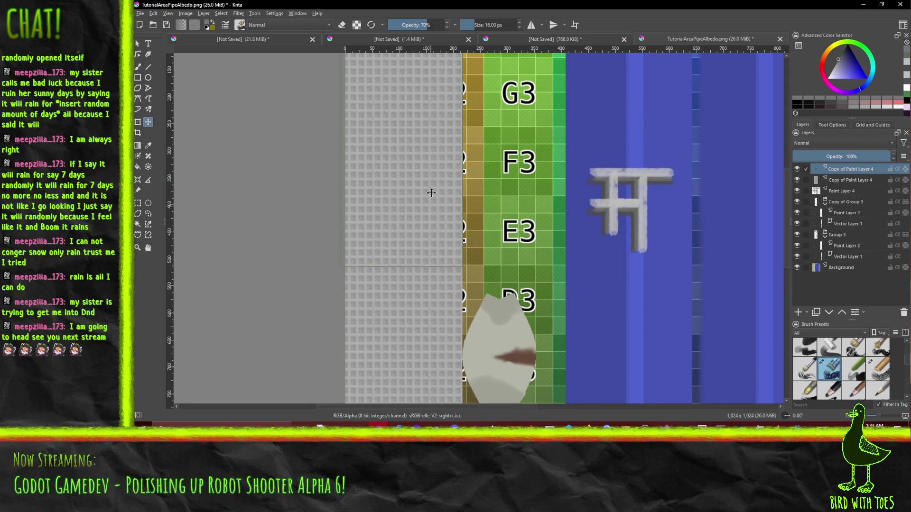
scroll(477, 222, up, 3)
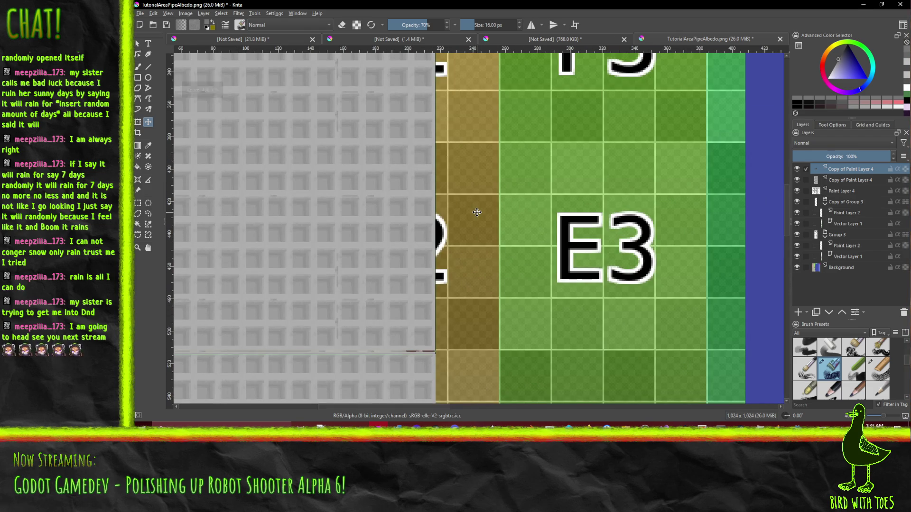
scroll(450, 195, down, 4)
mouse_move(415, 107)
mouse_down()
mouse_move(417, 332)
mouse_move(426, 232)
mouse_up()
scroll(425, 218, up, 2)
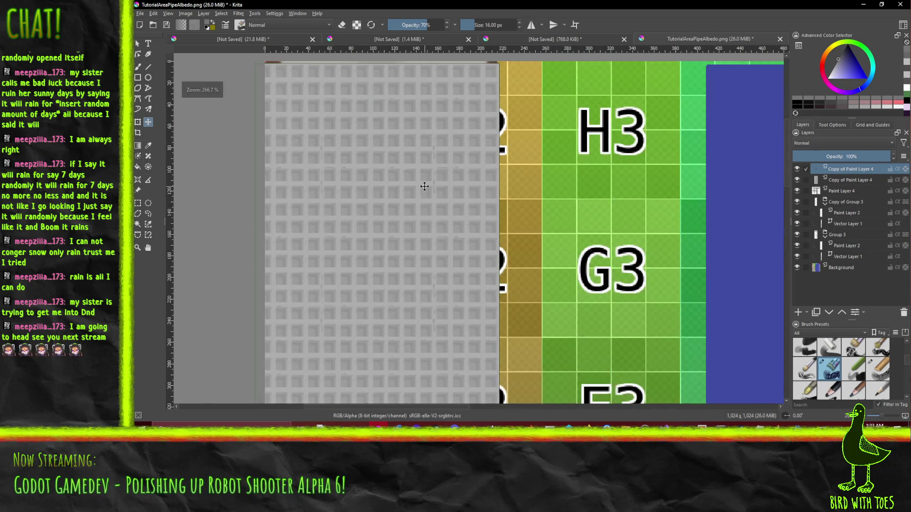
drag(423, 185, 425, 218)
key(Up)
key(Up)
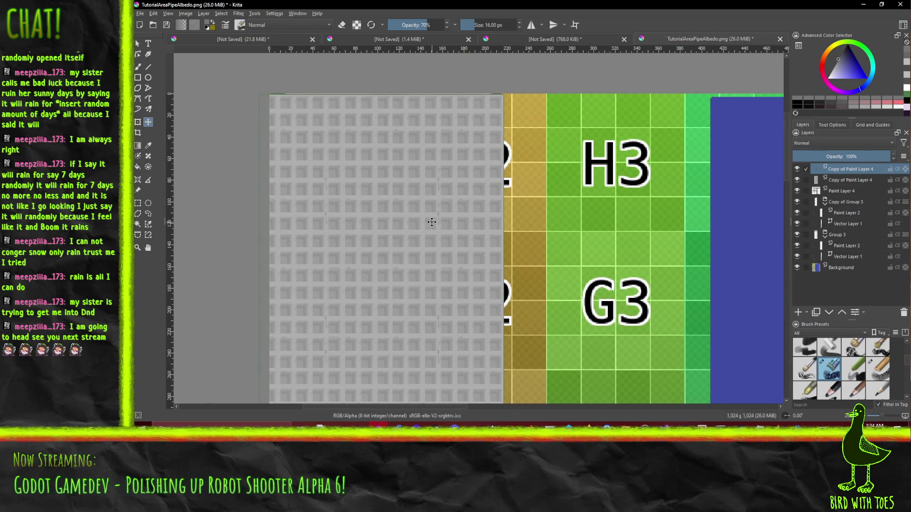
Step: Inspect the grate seam near E3 and remove the spare grate copy
drag(427, 288, 437, 124)
scroll(431, 134, down, 5)
scroll(429, 124, up, 2)
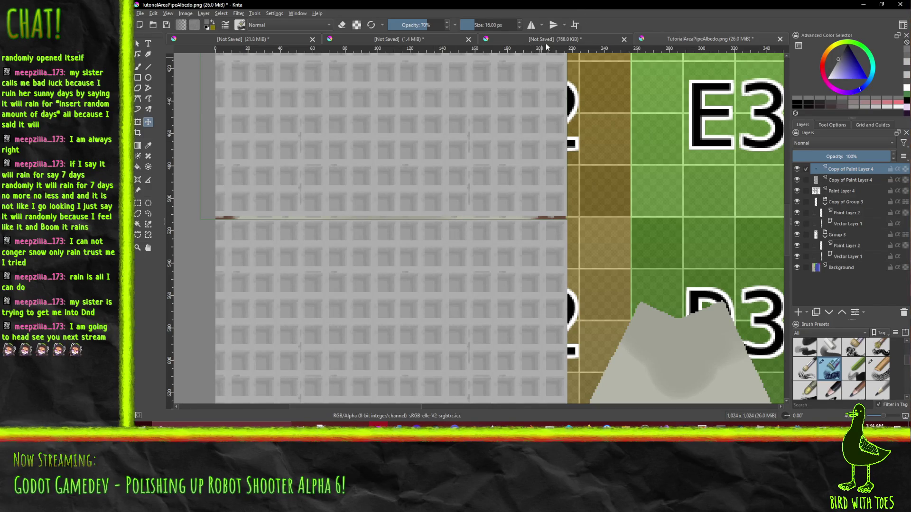
scroll(549, 226, down, 5)
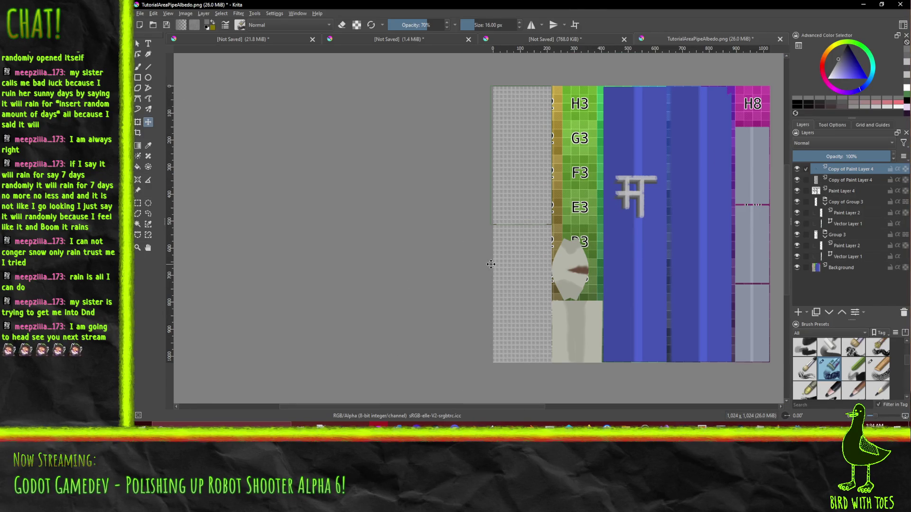
key(ctrl+z)
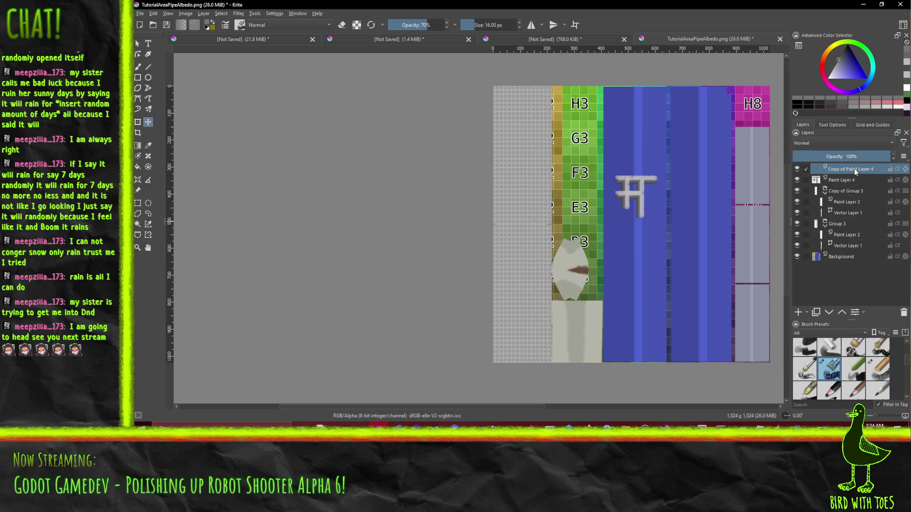
Step: Switch the grate layer to Soft Light (SVG) blending and select the freehand brush
click(882, 142)
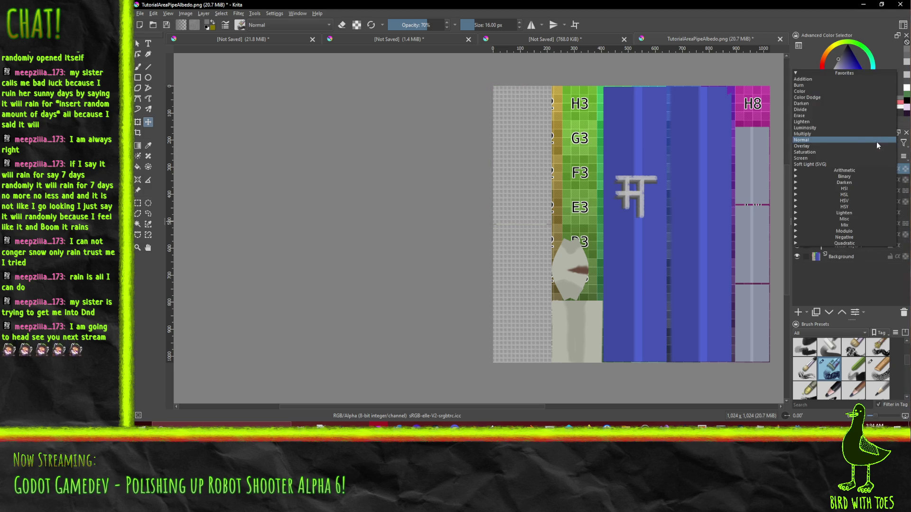
click(826, 162)
scroll(510, 248, up, 3)
scroll(510, 248, up, 1)
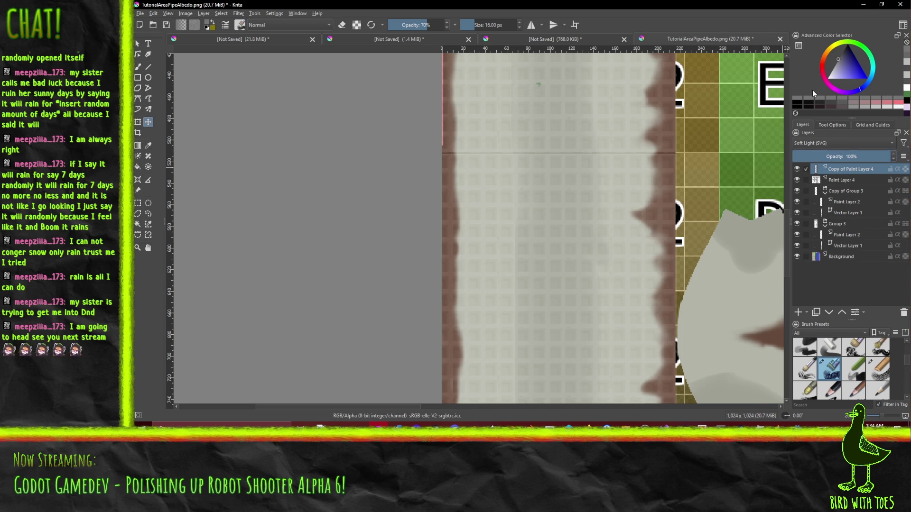
click(137, 66)
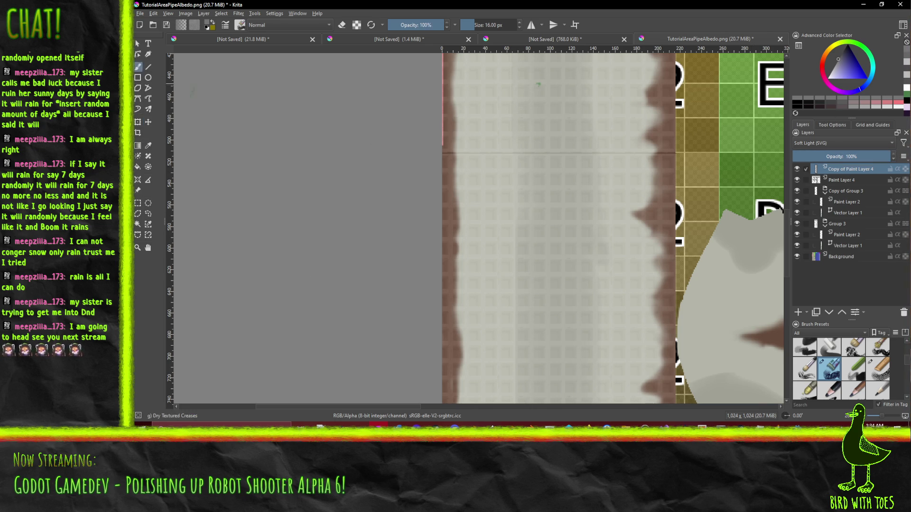
Step: Erase the grate overspill along the strip's left brown edge with a round eraser
scroll(841, 340, up, 5)
click(806, 350)
scroll(390, 315, down, 10)
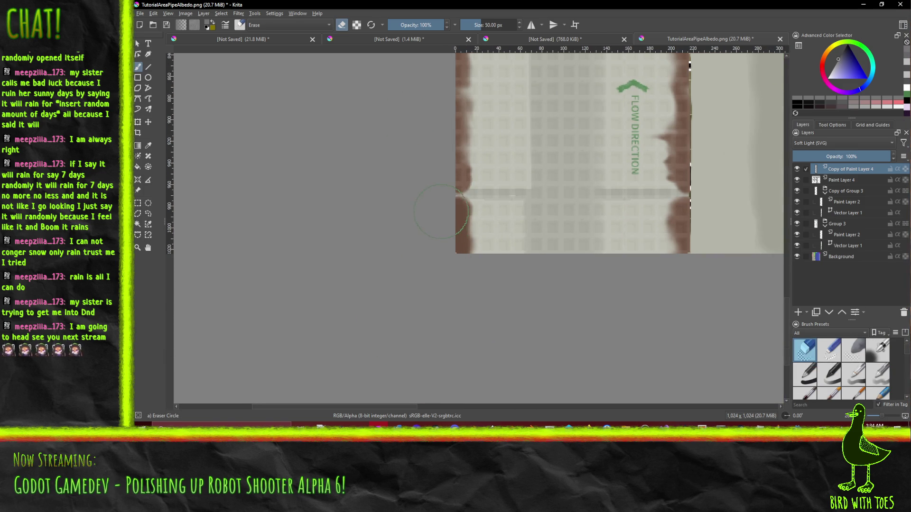
drag(441, 186, 444, 173)
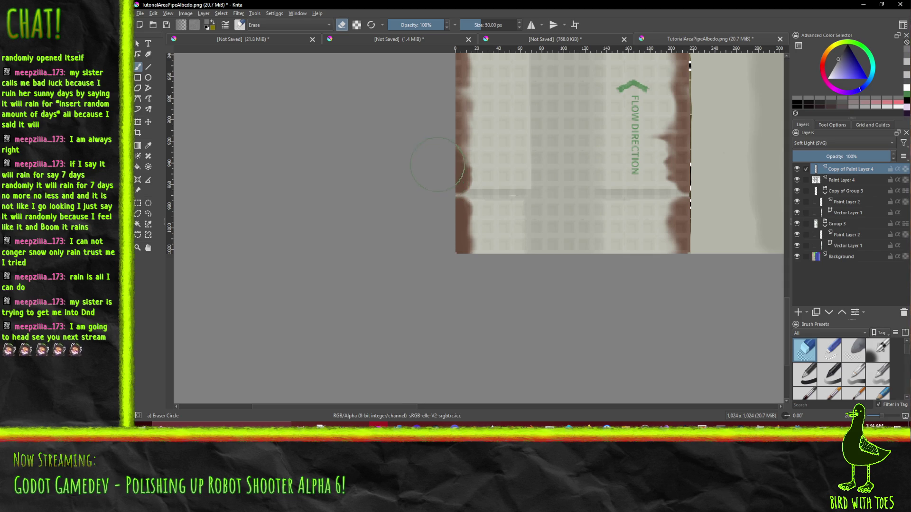
drag(442, 118, 445, 102)
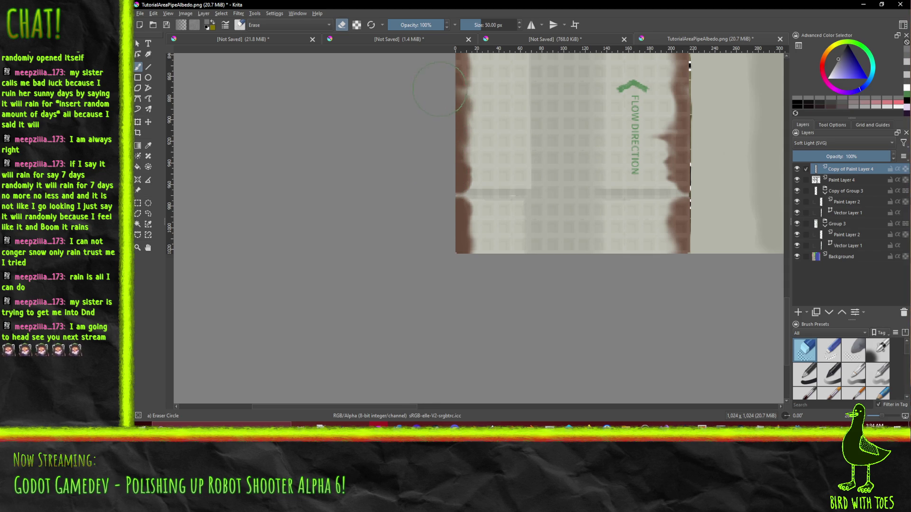
scroll(441, 280, up, 5)
mouse_move(438, 266)
mouse_down()
mouse_move(444, 88)
mouse_move(441, 126)
mouse_up()
scroll(438, 199, up, 5)
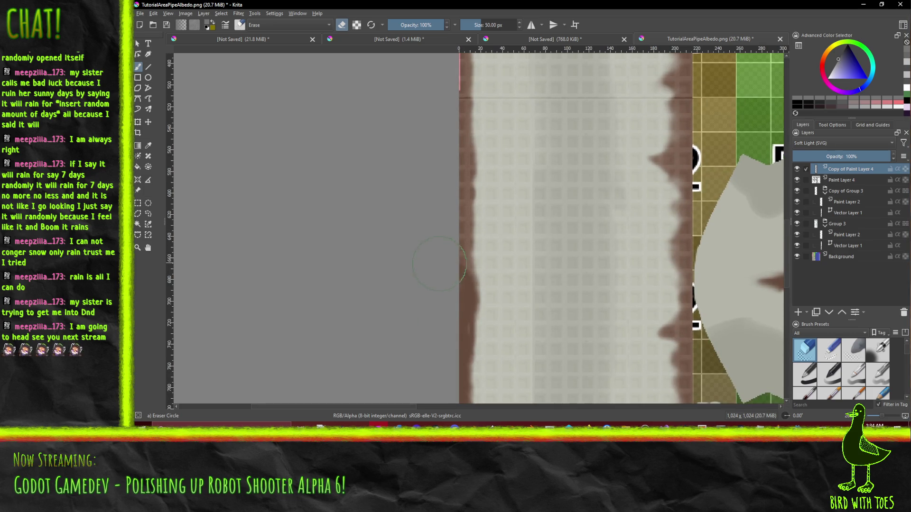
drag(446, 274, 447, 161)
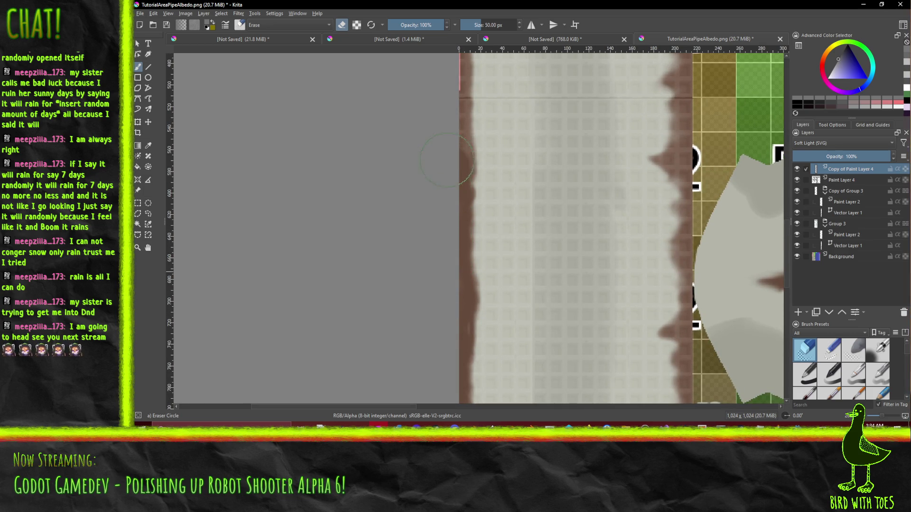
scroll(453, 244, up, 3)
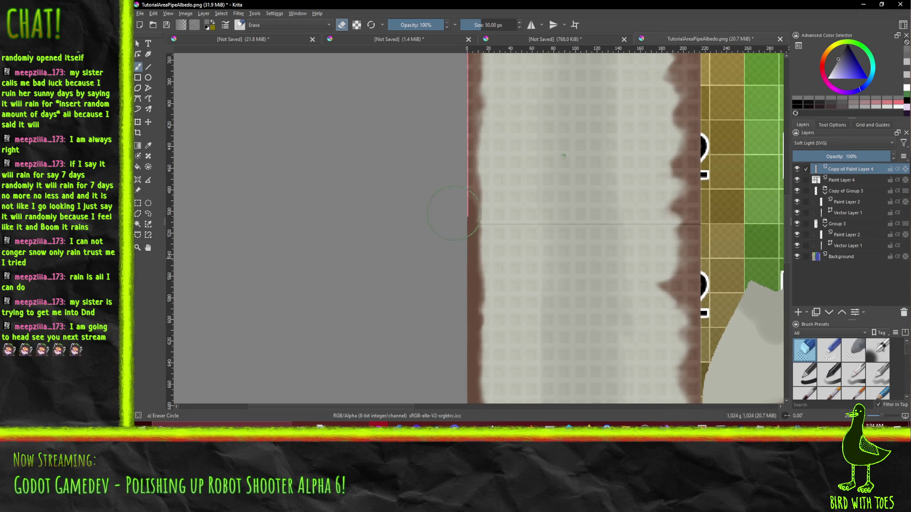
mouse_move(453, 102)
mouse_down()
mouse_move(464, 152)
mouse_move(425, 310)
mouse_up()
drag(420, 287, 421, 139)
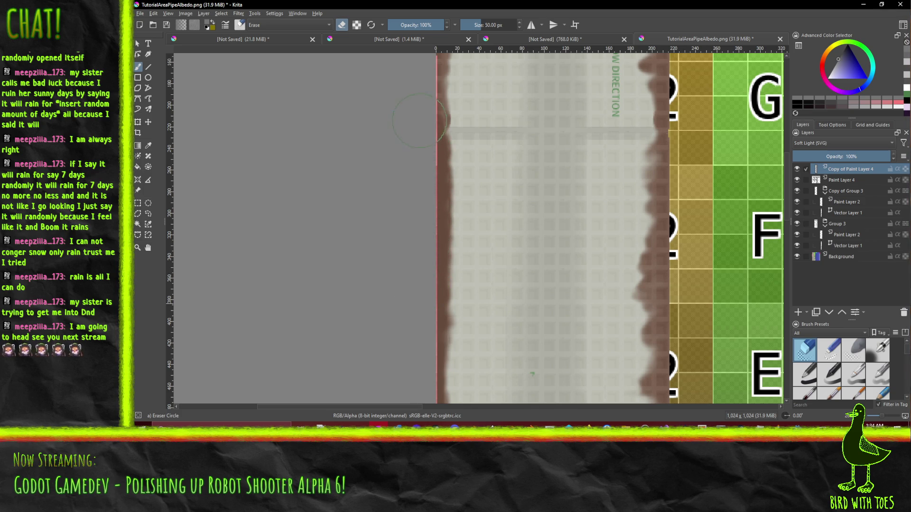
scroll(421, 114, up, 5)
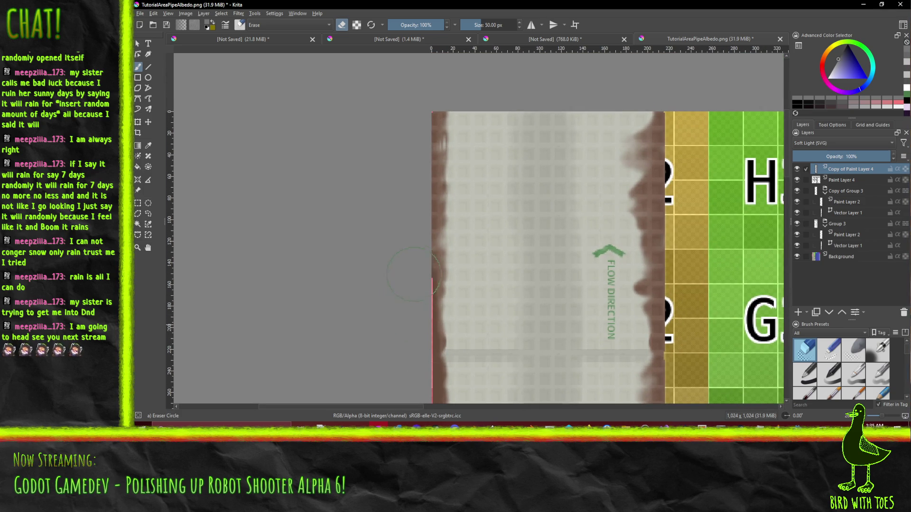
mouse_move(410, 236)
mouse_down()
mouse_move(421, 206)
mouse_move(422, 118)
mouse_up()
drag(546, 256, 368, 228)
Step: Touch up the brown edge beside tiles H3, G3 and F3
mouse_move(503, 182)
mouse_down()
mouse_move(479, 152)
mouse_move(487, 247)
mouse_up()
mouse_move(502, 144)
mouse_down()
mouse_move(494, 128)
mouse_move(500, 107)
mouse_up()
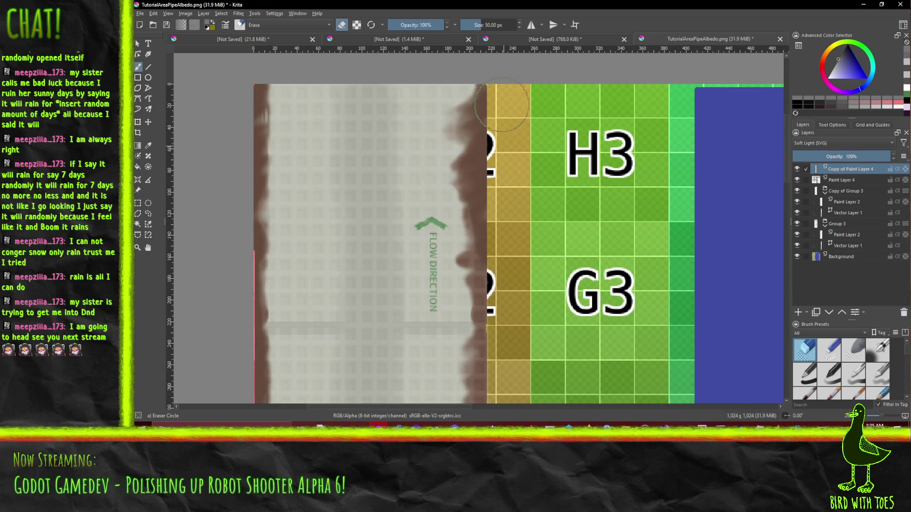
drag(498, 263, 468, 144)
mouse_move(456, 158)
mouse_down()
mouse_move(455, 252)
mouse_move(471, 275)
mouse_move(455, 332)
mouse_move(456, 398)
mouse_up()
drag(456, 399, 444, 223)
drag(441, 157, 458, 192)
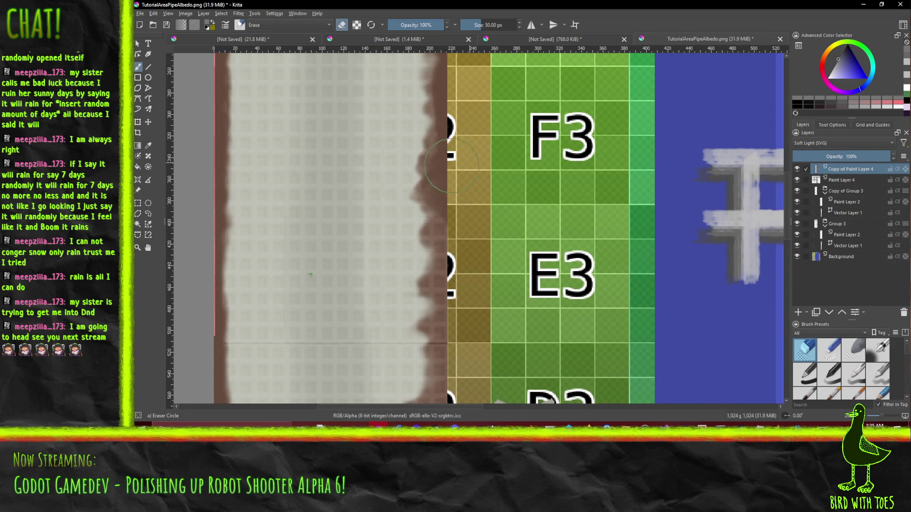
Step: Go over the edge near D3 and review the strip down past FLOW DIRECTION
drag(456, 241, 443, 119)
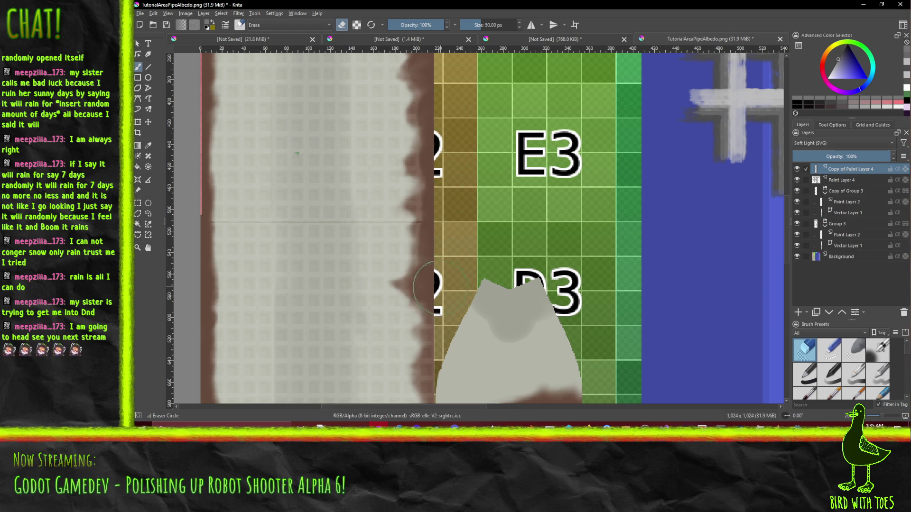
drag(439, 284, 414, 145)
mouse_move(424, 252)
mouse_down()
mouse_move(423, 159)
mouse_move(423, 173)
mouse_up()
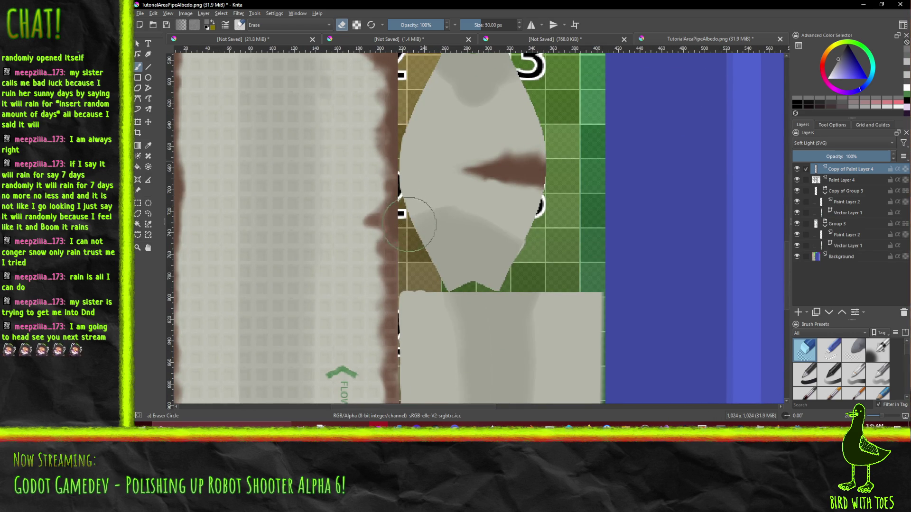
drag(423, 309, 417, 204)
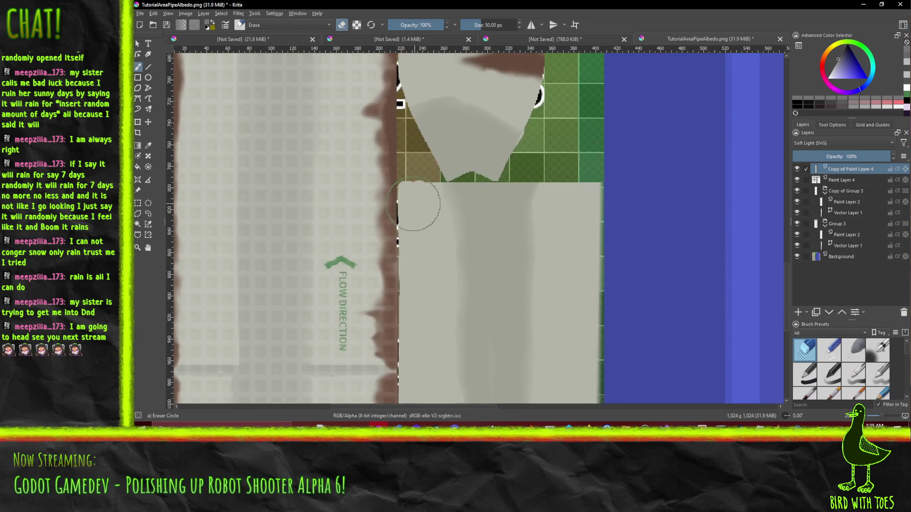
drag(404, 332, 400, 193)
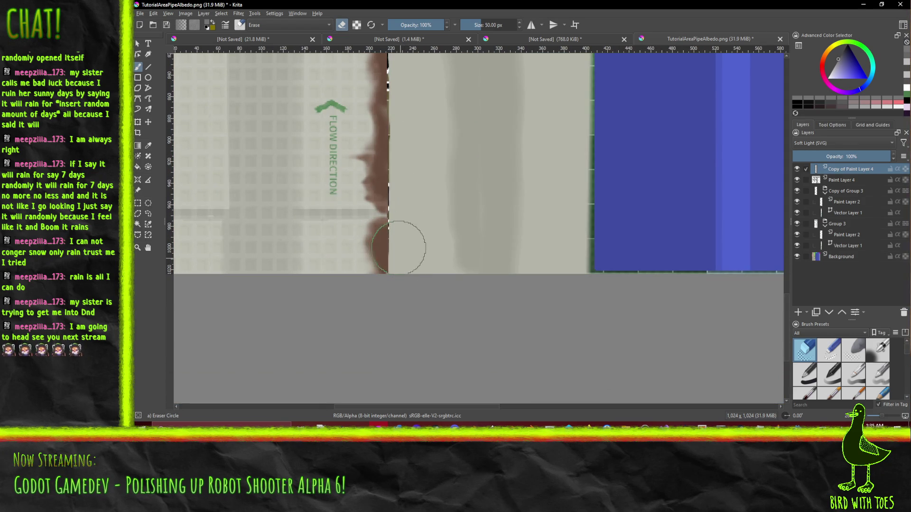
scroll(450, 201, down, 3)
scroll(429, 267, up, 1)
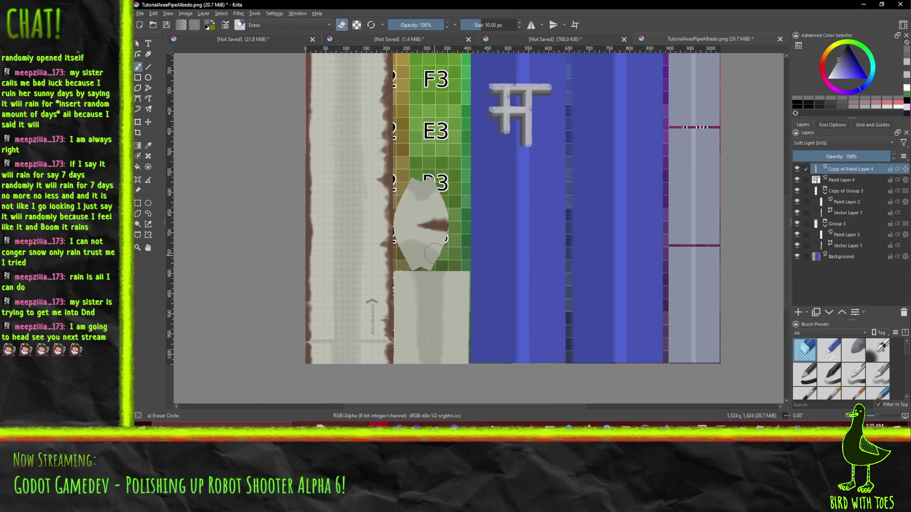
click(139, 13)
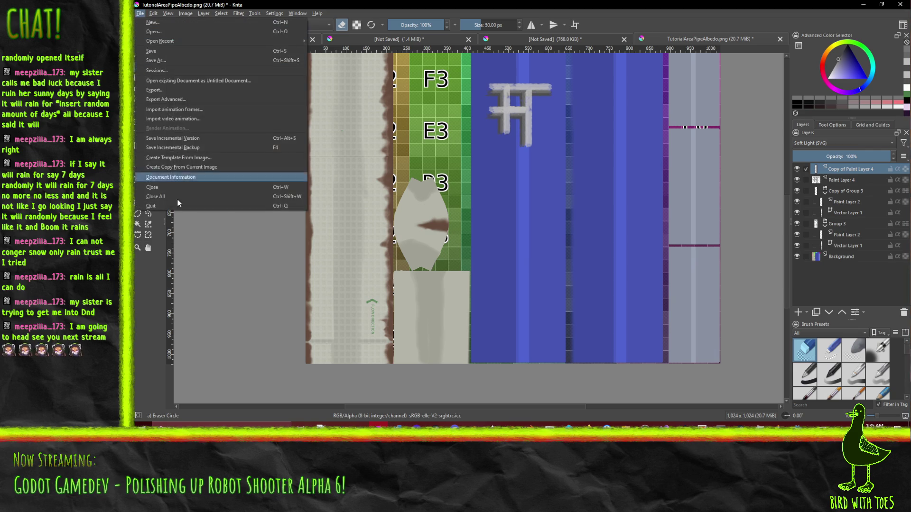
Step: Export the image over TutorialAreaPipeAlbedo.png, accepting the PNG options
key(Escape)
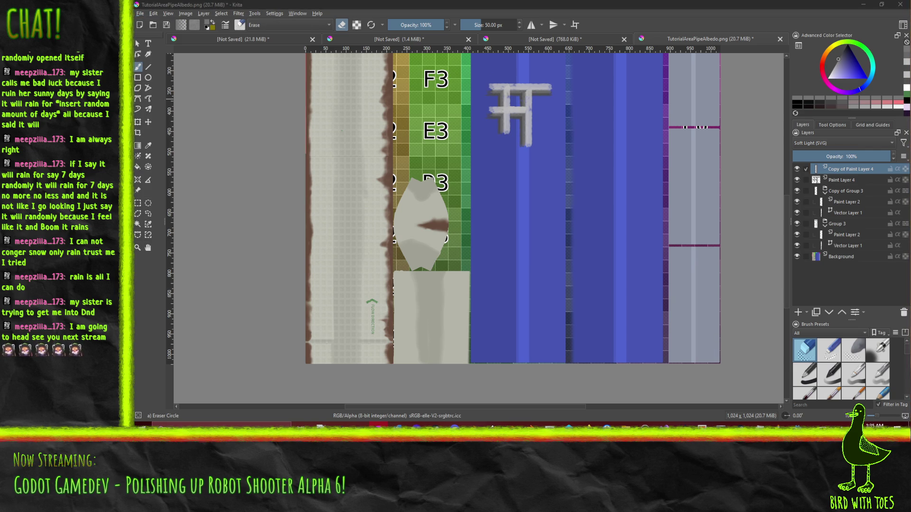
key(ctrl+s)
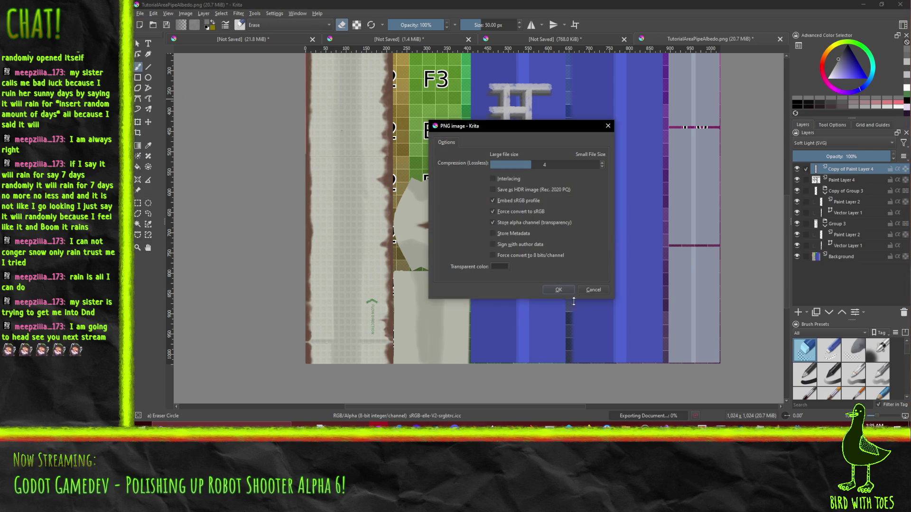
click(551, 291)
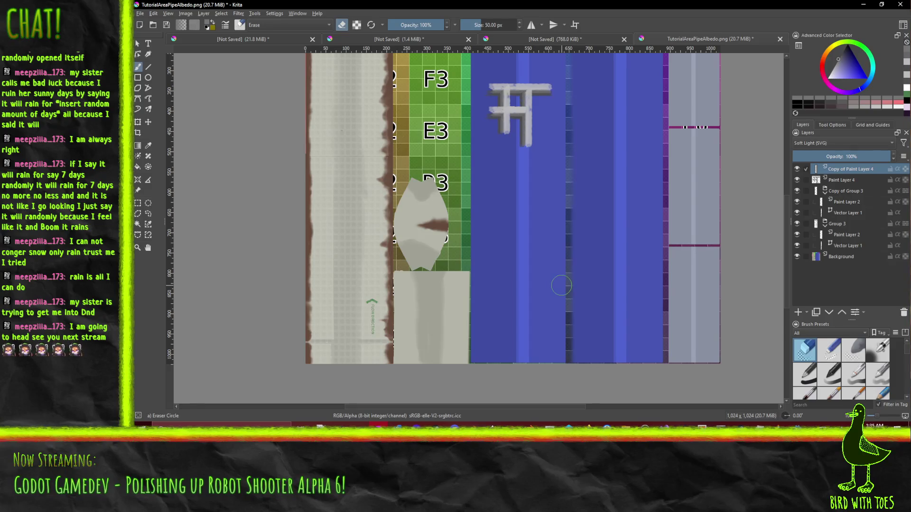
mouse_move(799, 425)
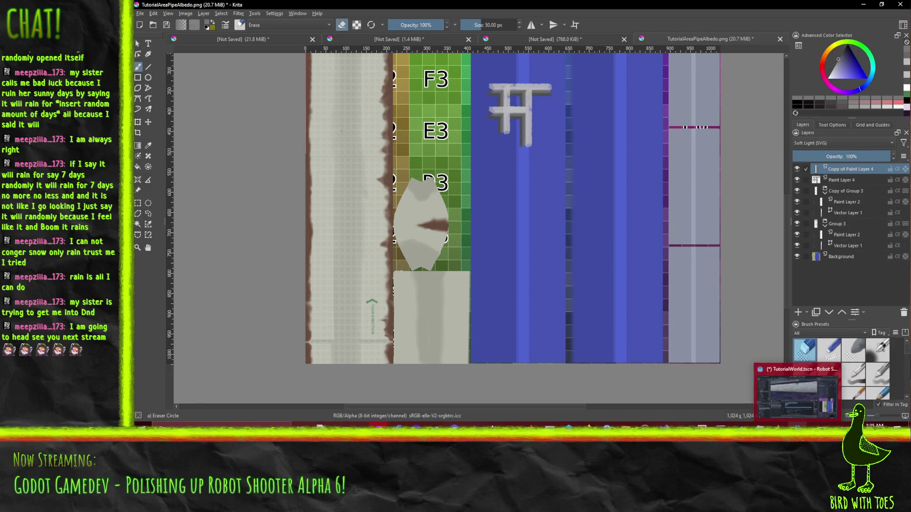
click(799, 407)
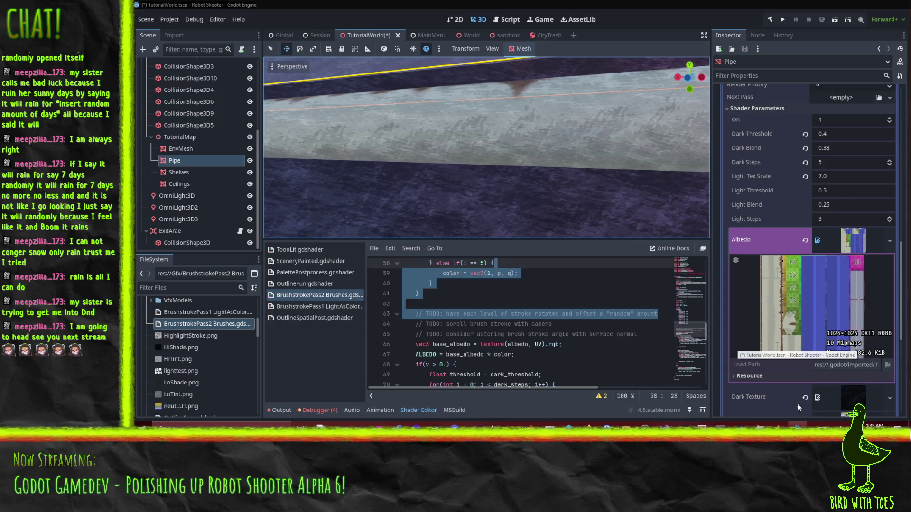
scroll(439, 150, up, 5)
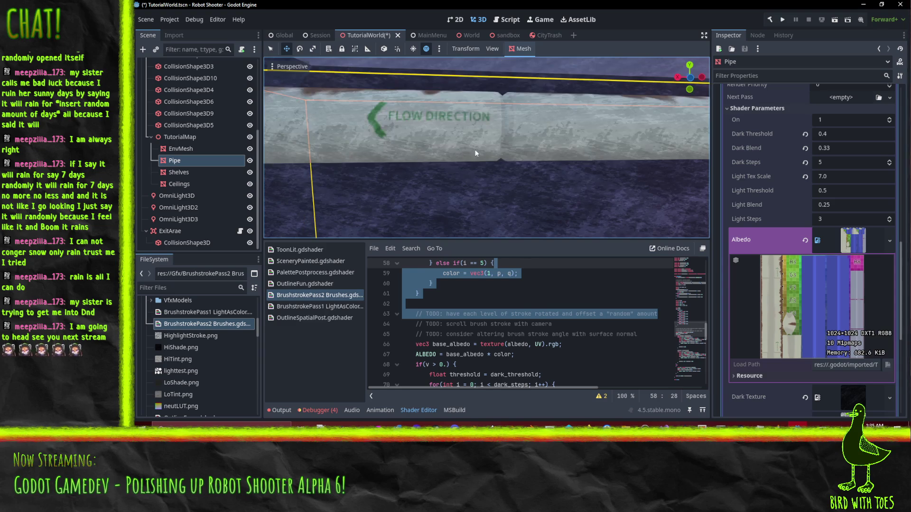
scroll(494, 152, down, 3)
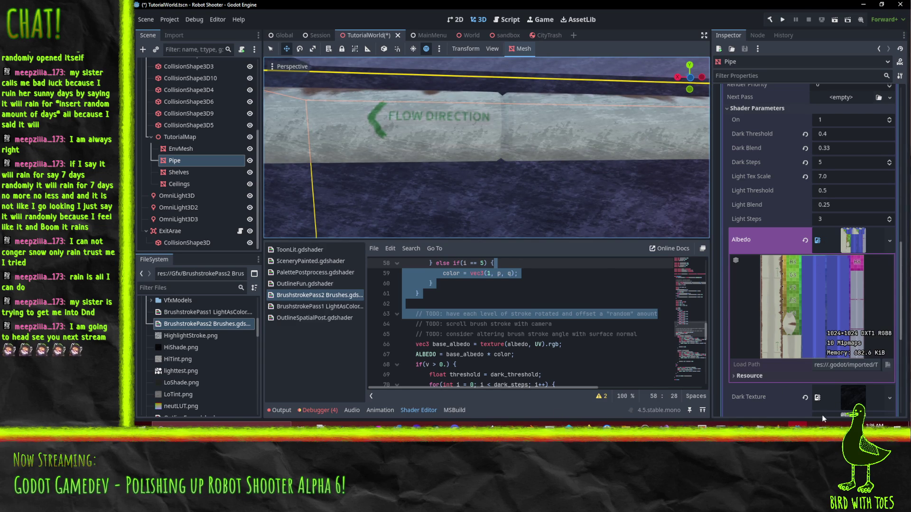
key(alt+Tab)
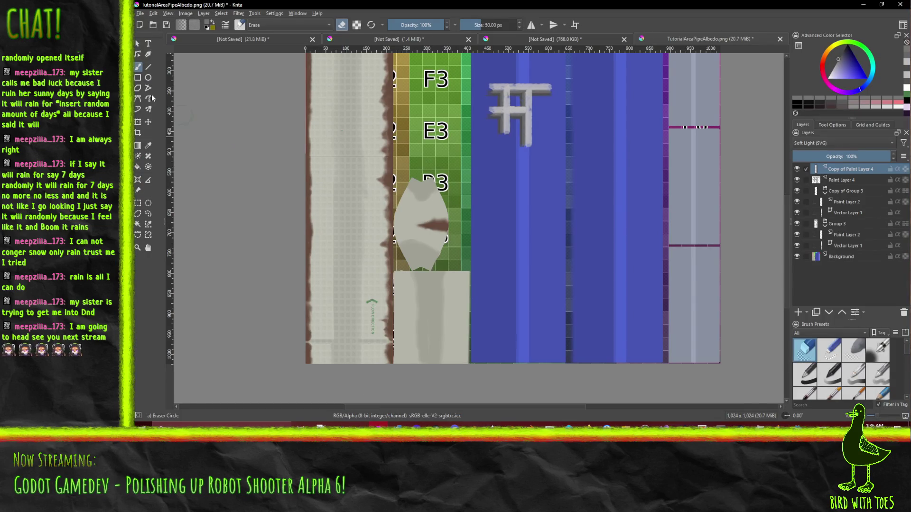
Step: Re-export the pipe texture as TutorialAreaPipeAlbedo.png, accepting the PNG export options
click(141, 18)
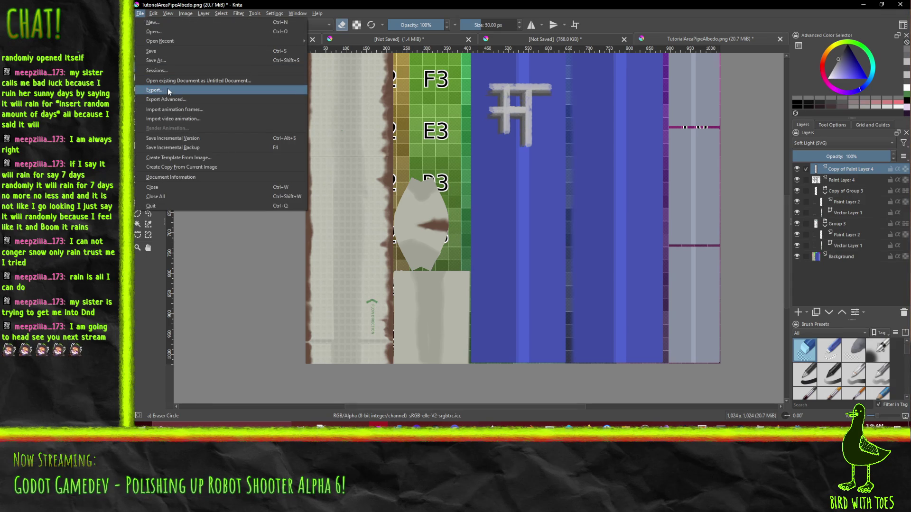
key(Escape)
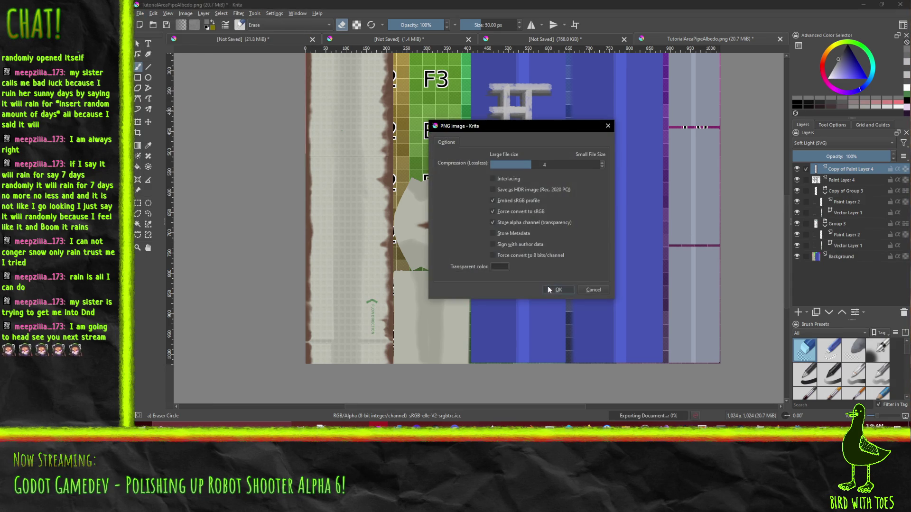
click(547, 286)
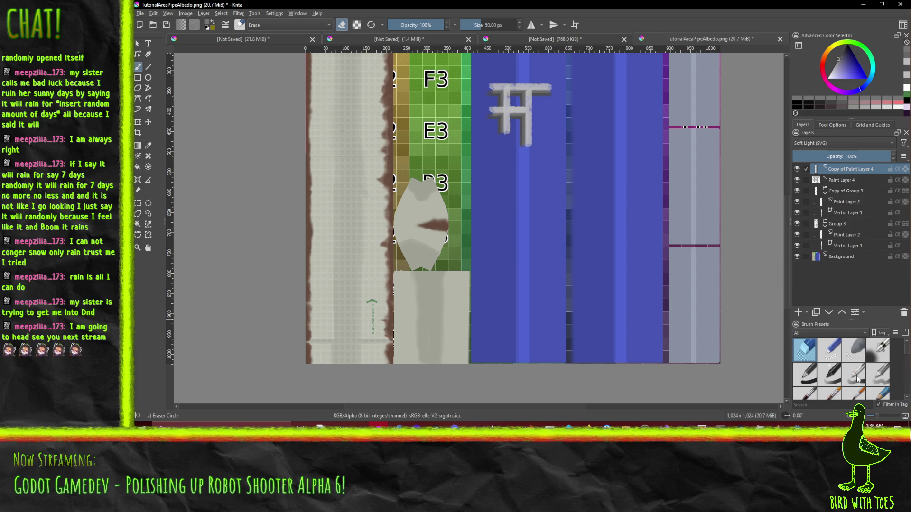
Step: Switch back to the Godot editor and pan to see the whole pipe
mouse_move(802, 427)
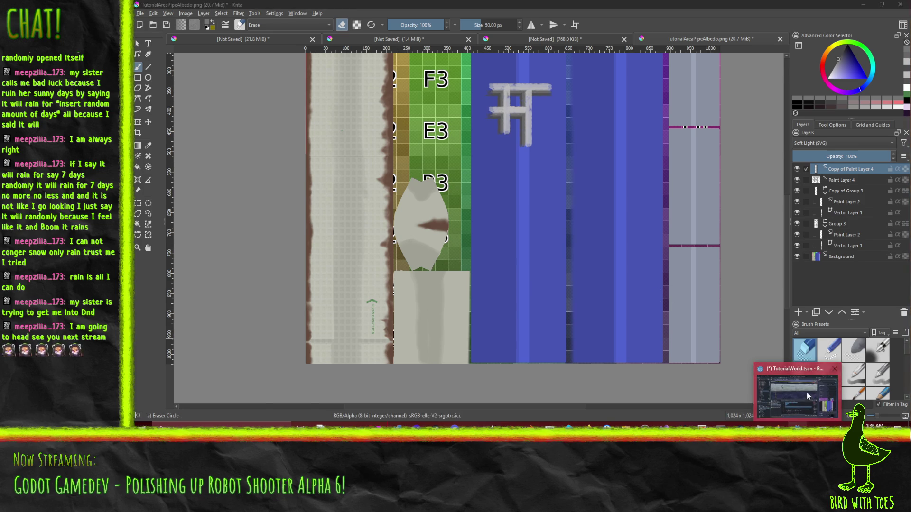
click(806, 392)
mouse_move(573, 204)
mouse_down()
mouse_move(562, 203)
mouse_move(587, 193)
mouse_move(489, 194)
mouse_move(638, 195)
mouse_move(625, 196)
mouse_move(632, 236)
mouse_up()
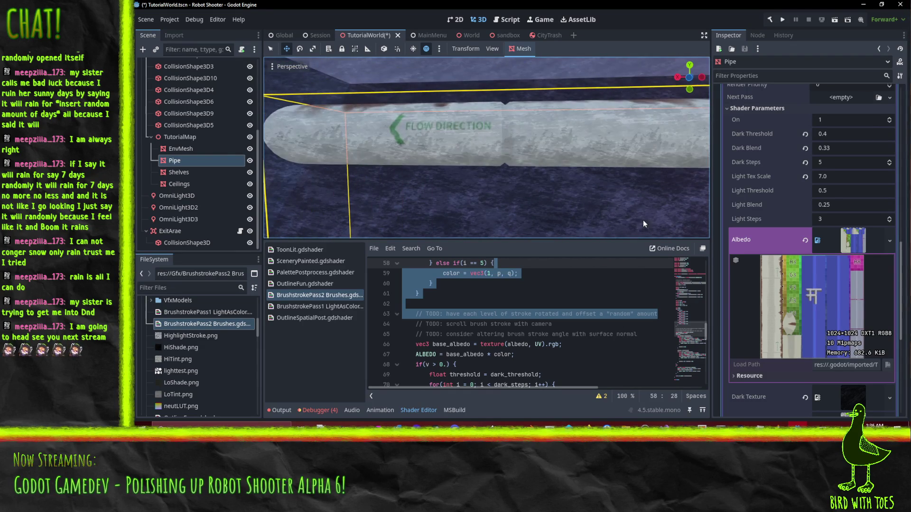
click(805, 424)
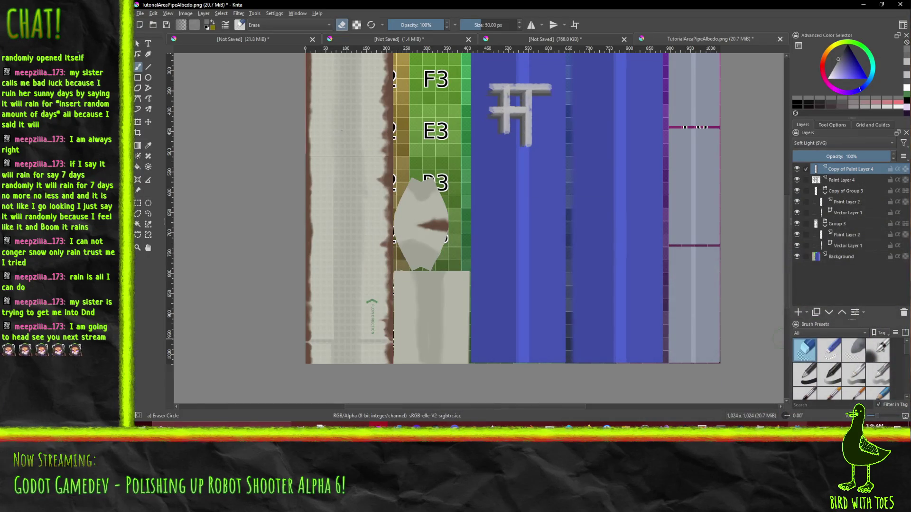
Step: Change the grate overlay layer's blending mode from Soft Light to Multiply
click(890, 143)
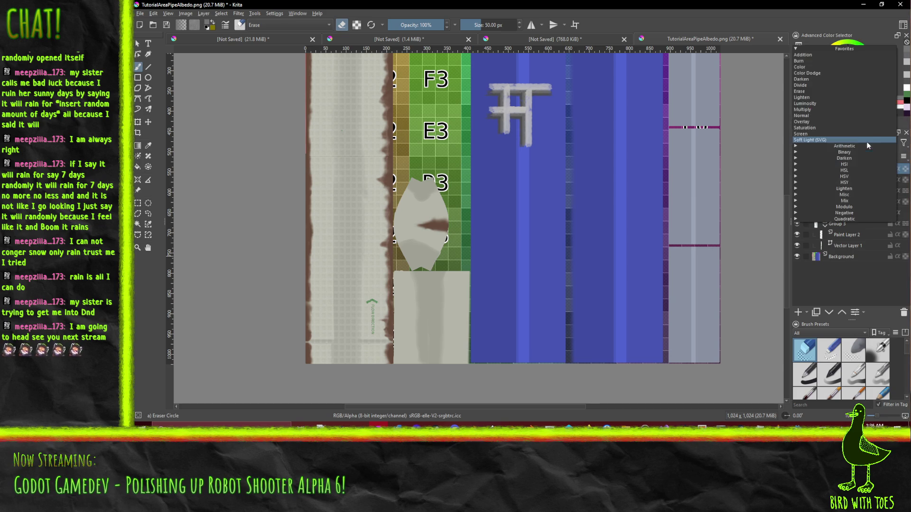
click(842, 107)
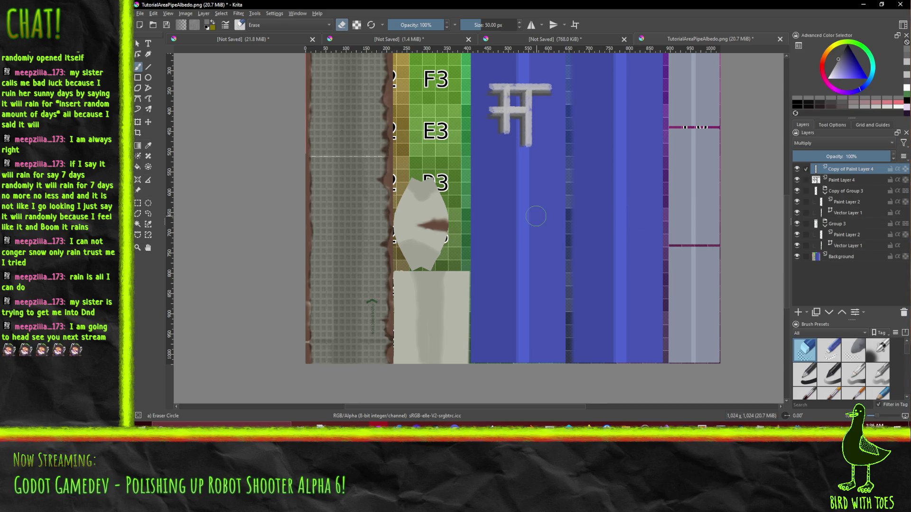
scroll(536, 216, down, 1)
scroll(536, 216, up, 1)
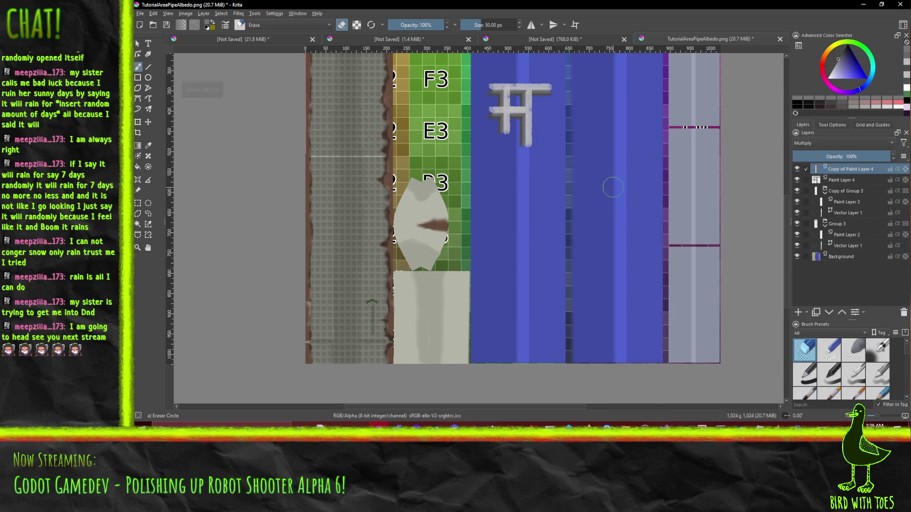
click(858, 144)
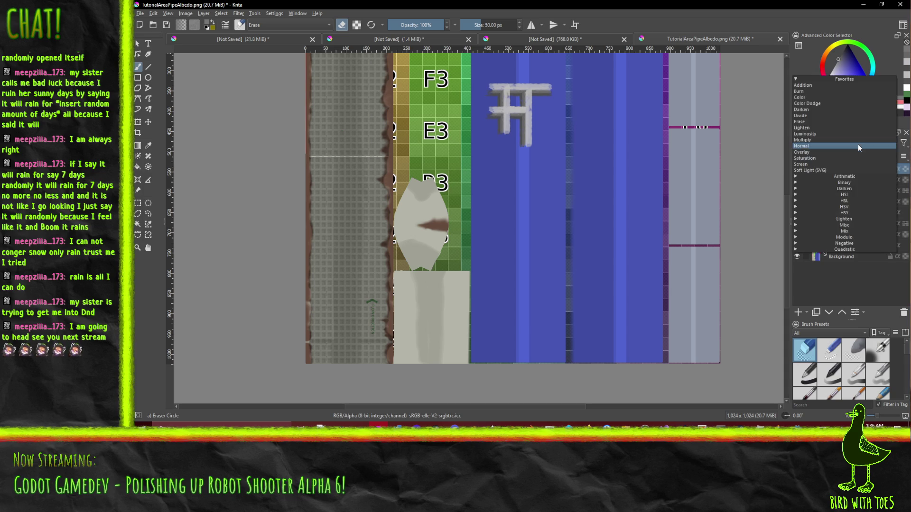
key(Escape)
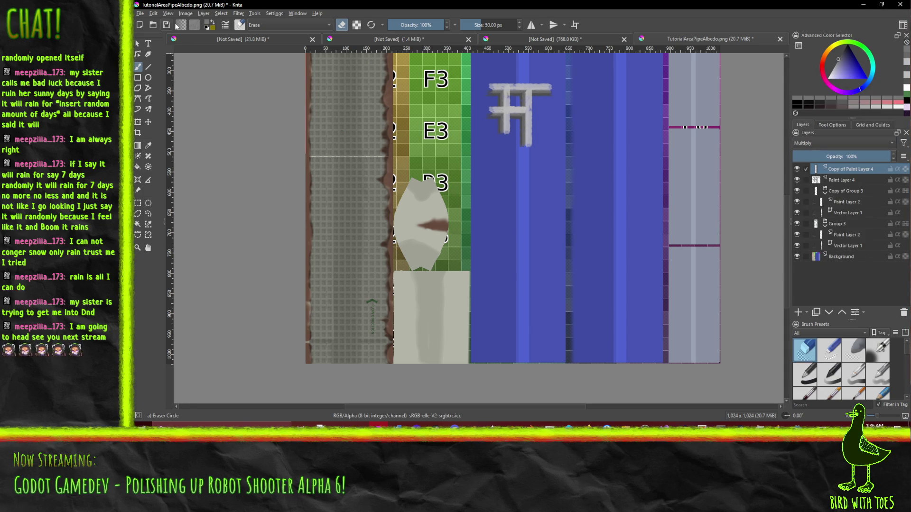
Step: Open the Filter > Adjust > Levels dialog for the grate overlay
click(203, 13)
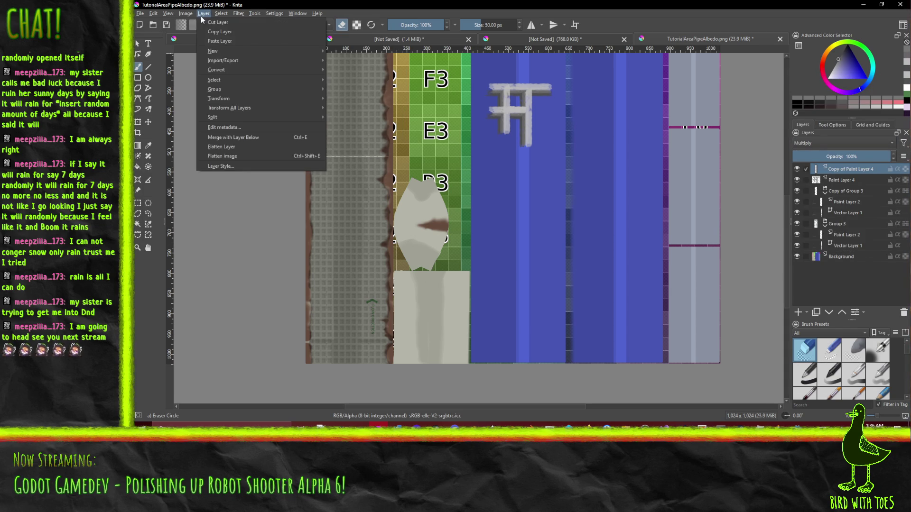
mouse_move(243, 49)
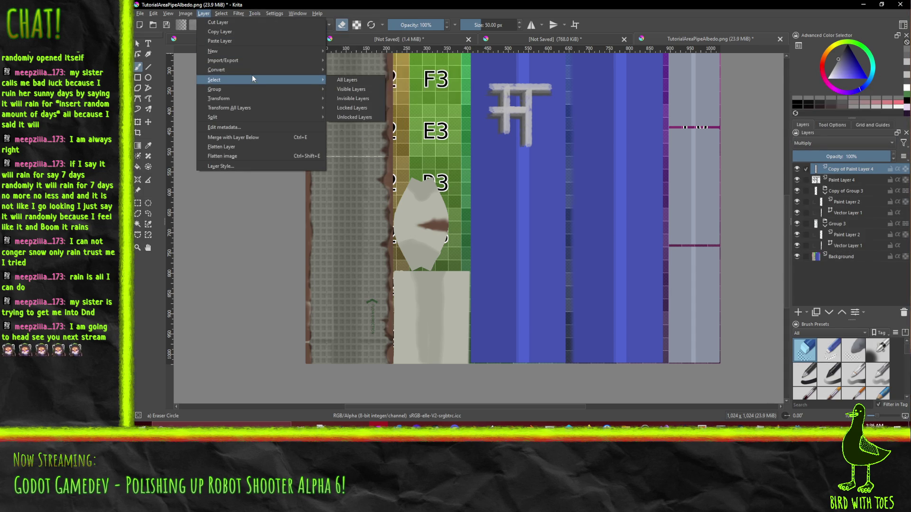
mouse_move(238, 13)
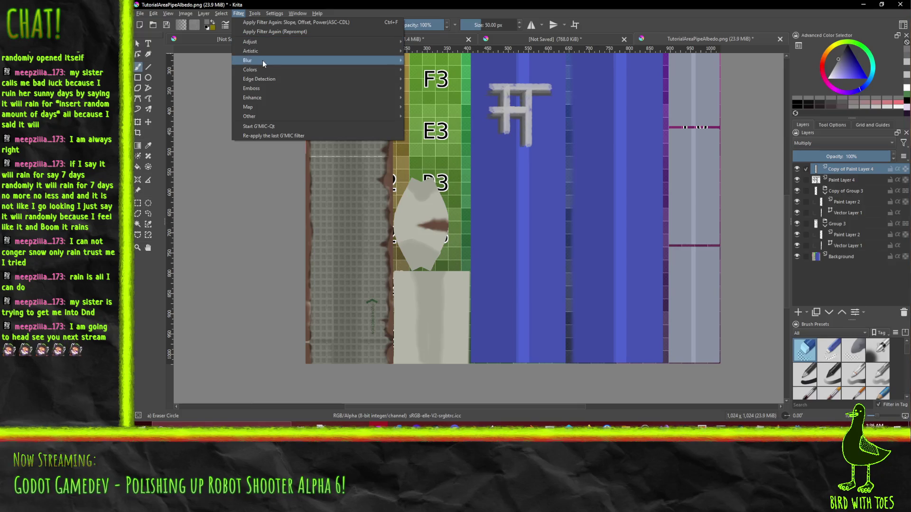
mouse_move(269, 69)
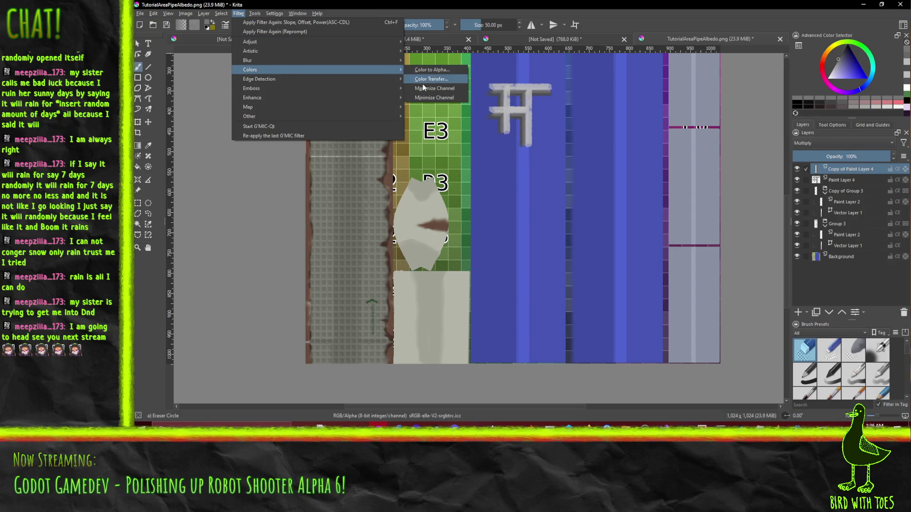
mouse_move(321, 89)
mouse_move(328, 59)
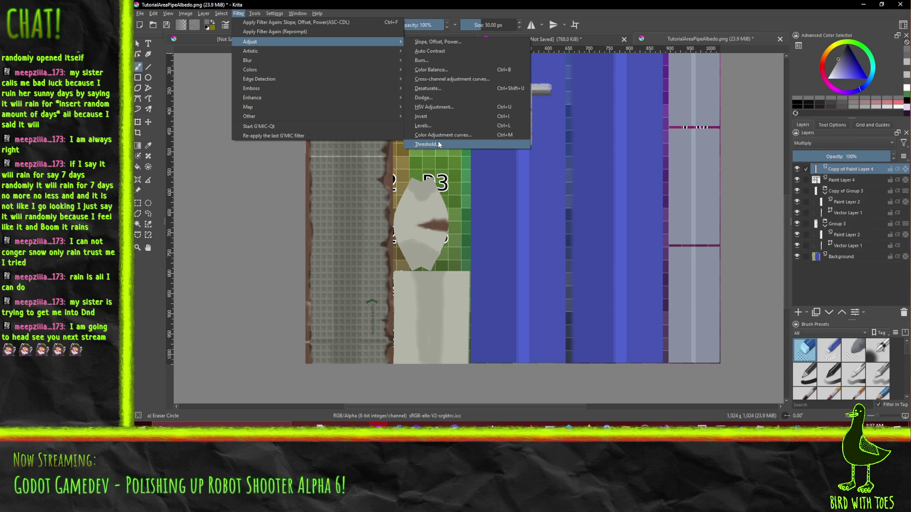
click(445, 126)
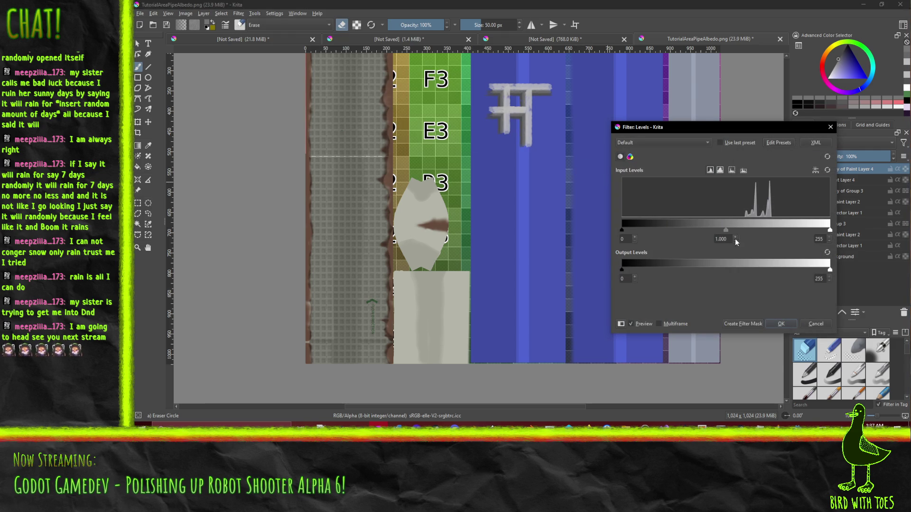
Step: Try different input white points and midtones, settling the gamma near 0.908
drag(725, 229, 671, 234)
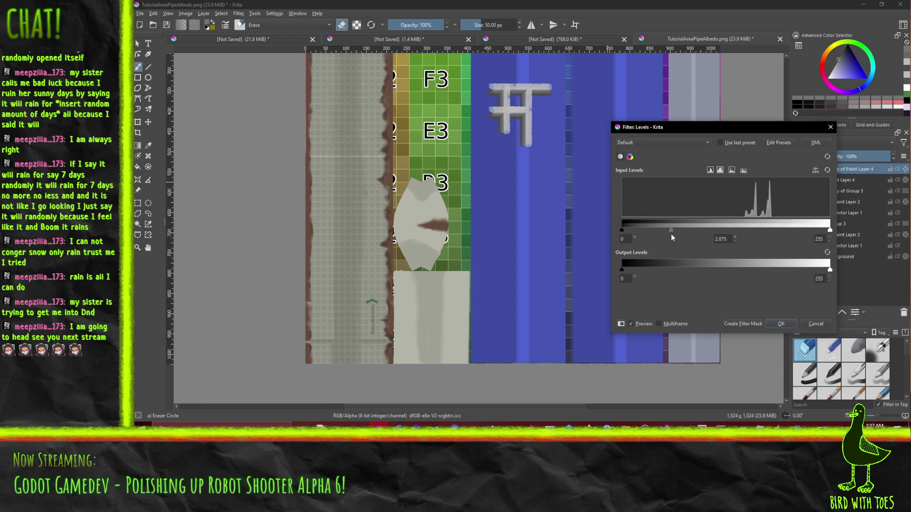
drag(829, 231, 762, 231)
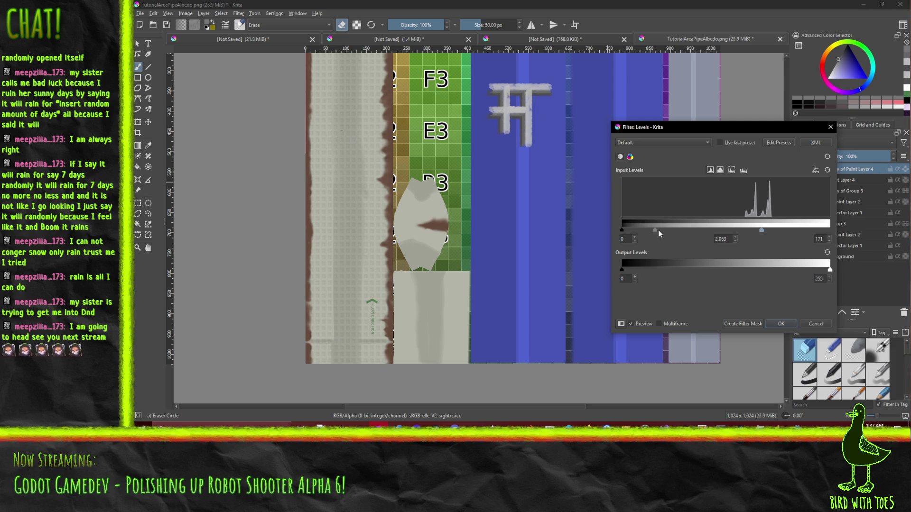
drag(659, 233, 693, 232)
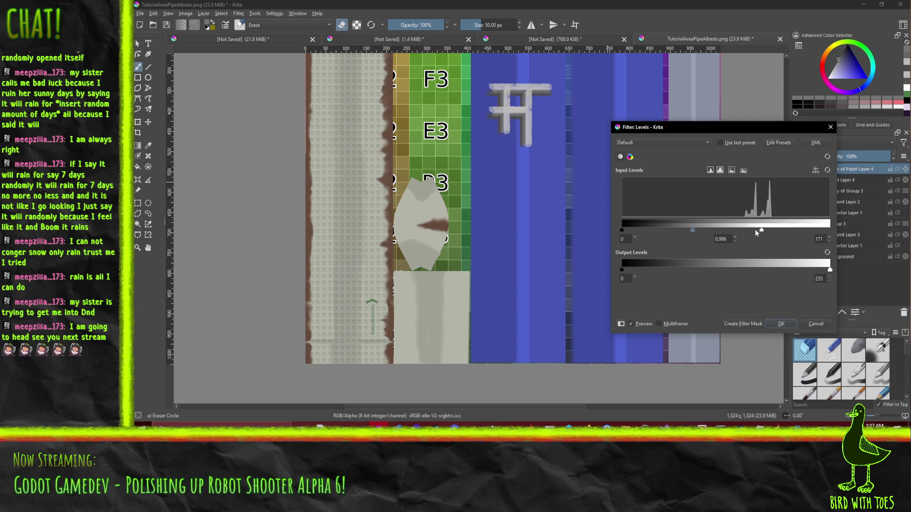
drag(762, 232, 876, 230)
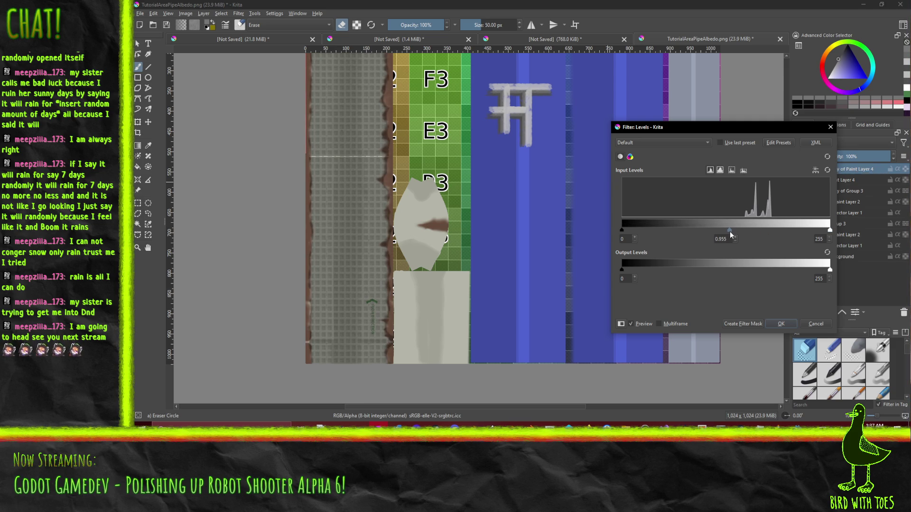
drag(730, 232, 736, 236)
Step: Set output levels to 142–239 and input levels to 84–176, then apply Levels
mouse_move(830, 274)
mouse_down()
mouse_move(651, 273)
mouse_move(829, 274)
mouse_up()
drag(622, 270, 725, 272)
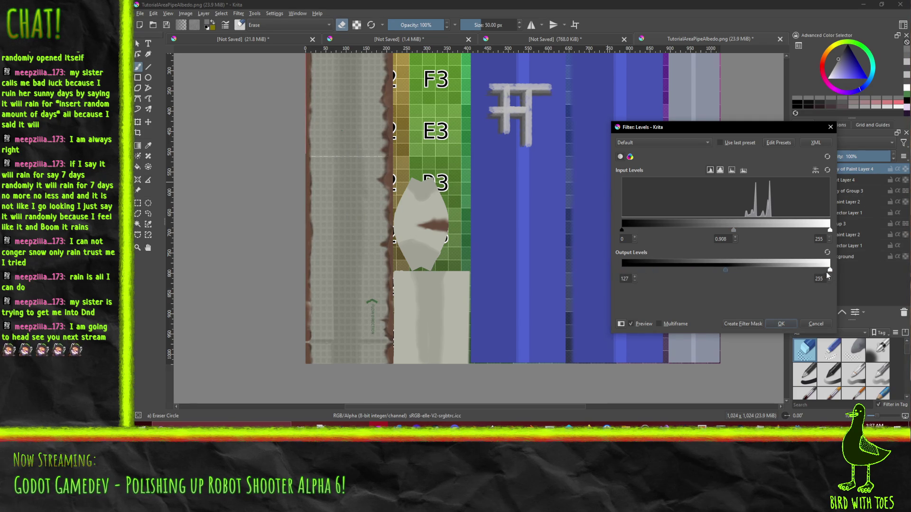
mouse_move(828, 272)
mouse_down()
mouse_move(791, 271)
mouse_move(817, 269)
mouse_up()
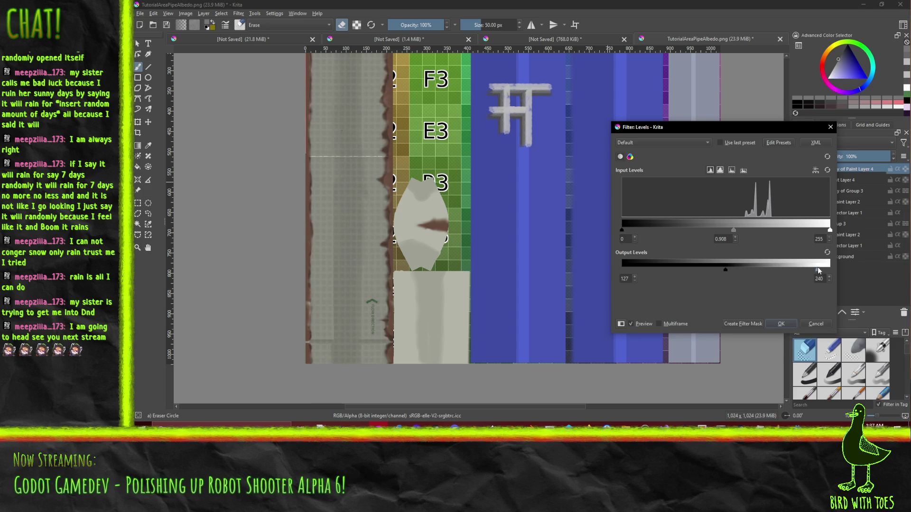
mouse_move(736, 271)
mouse_down()
mouse_move(762, 270)
mouse_move(737, 271)
mouse_up()
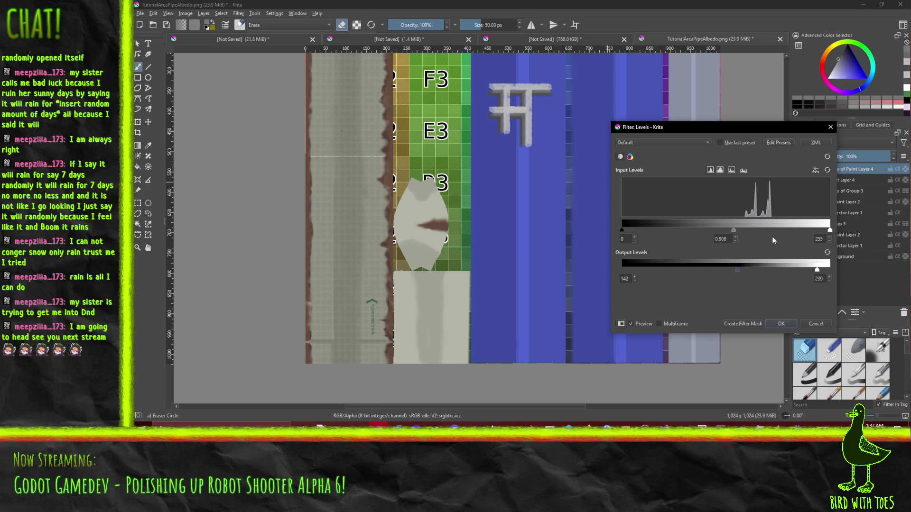
drag(830, 231, 767, 232)
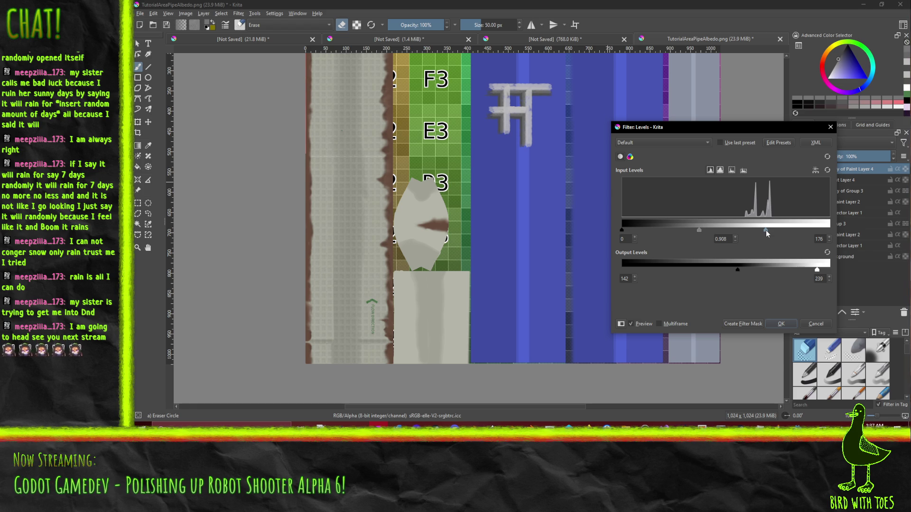
drag(619, 230, 692, 230)
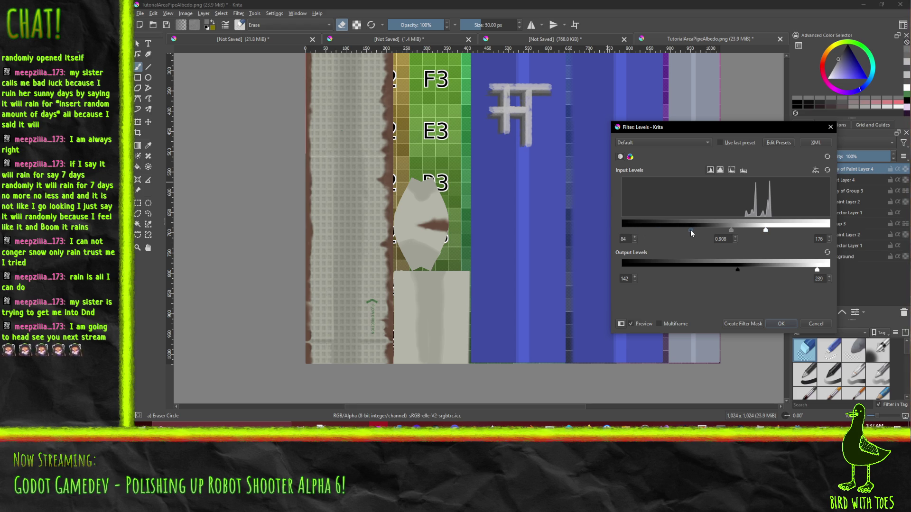
click(788, 324)
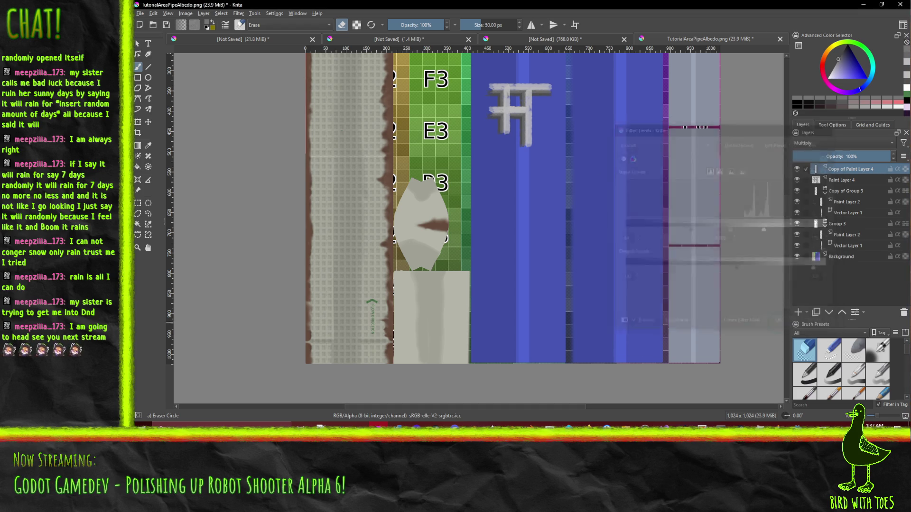
Step: Save with Ctrl+S, confirming the PNG export options for TutorialAreaPipeAlbedo.png
click(140, 13)
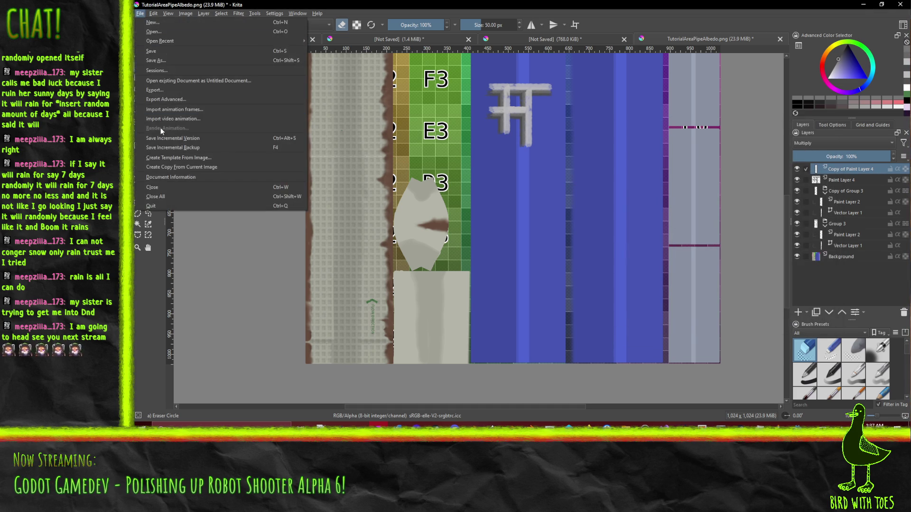
key(Escape)
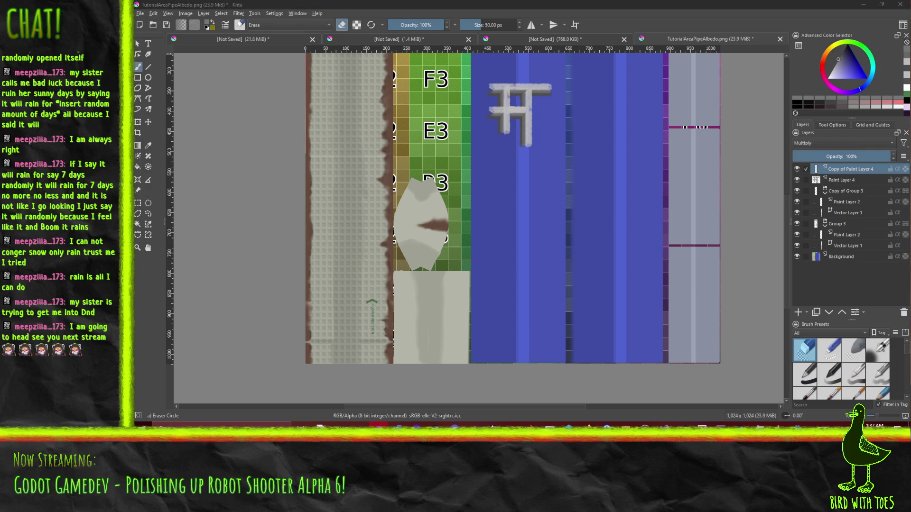
key(ctrl+s)
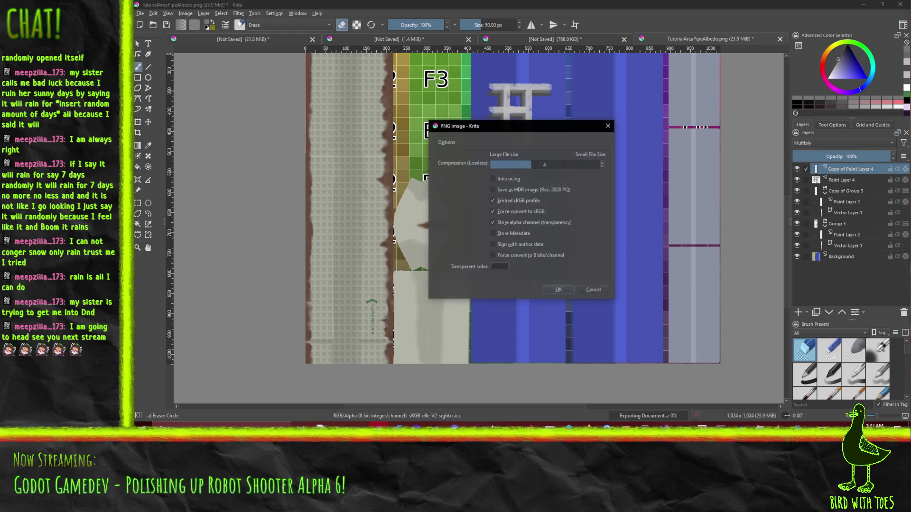
click(562, 289)
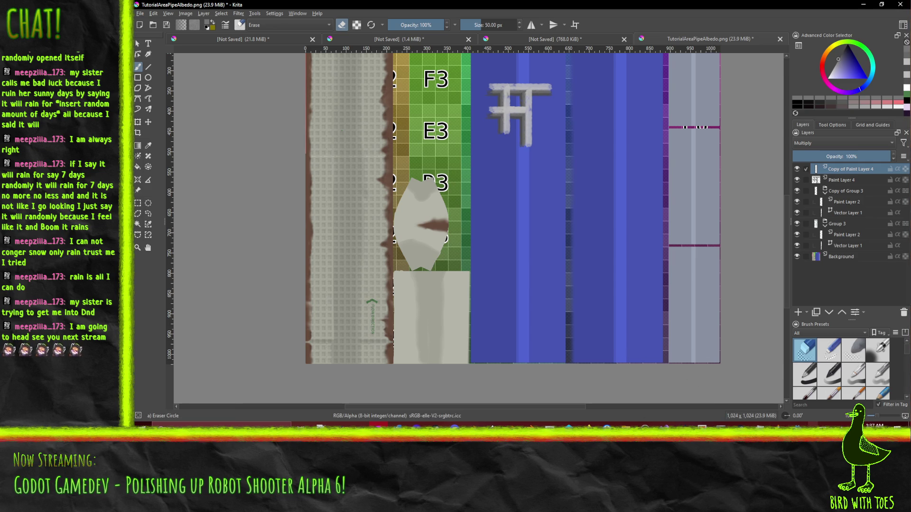
mouse_move(797, 425)
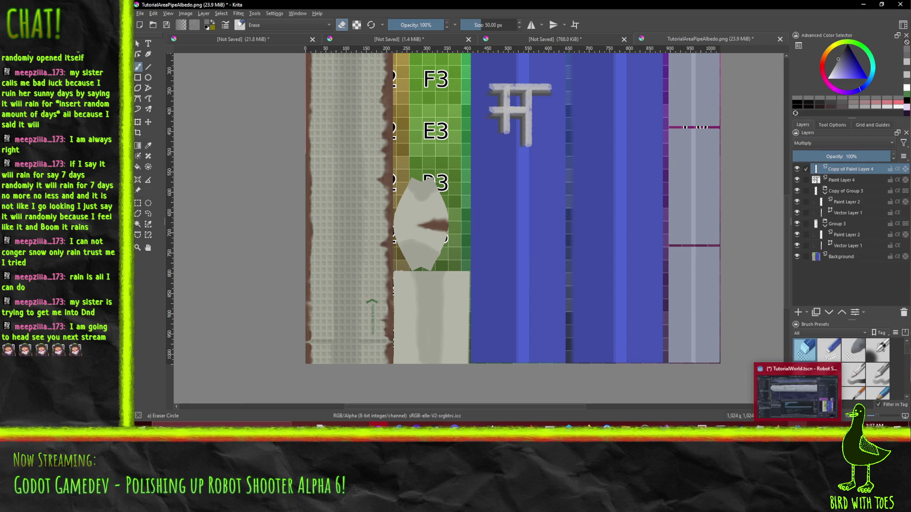